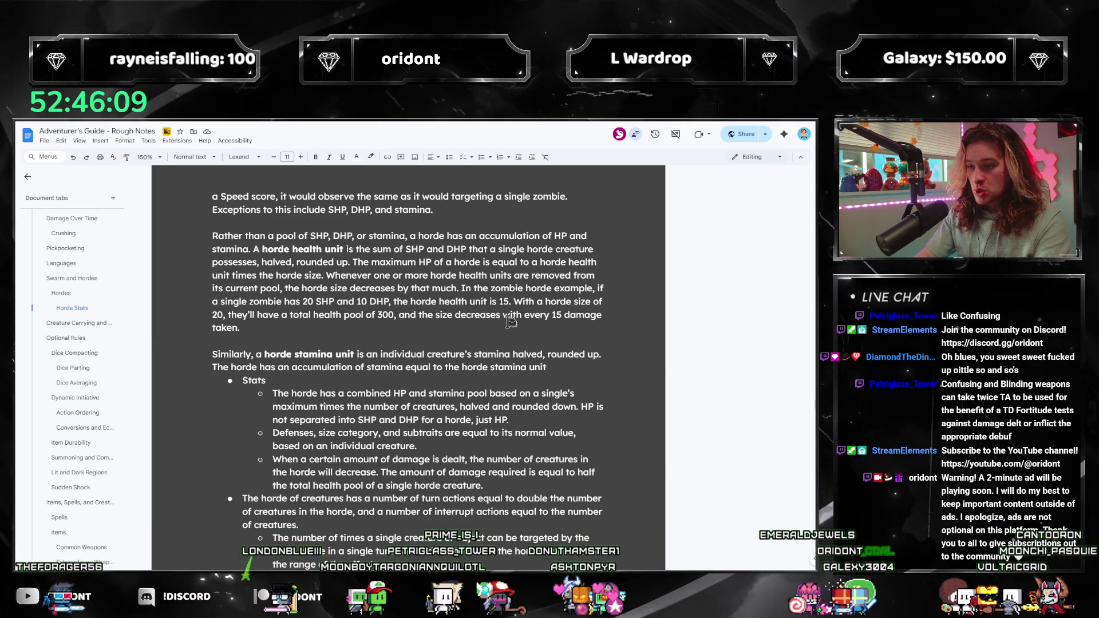
Finish the stamina sentence with 'times the horde size.' and delete the old Stats bullet block.
text( times the horde)
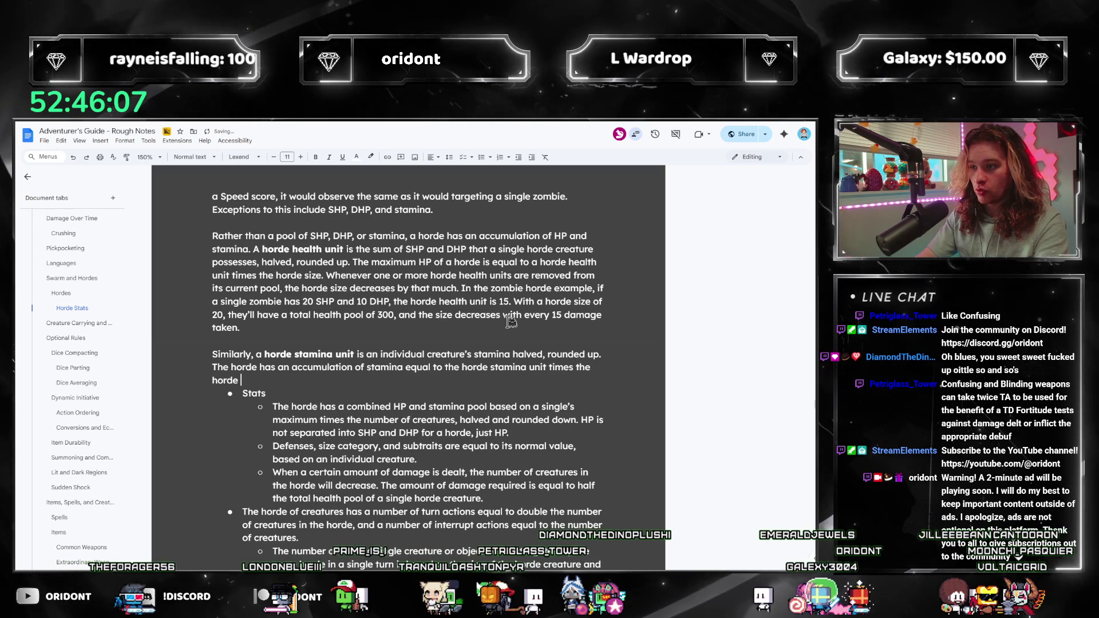
text( size.)
key(Return)
key(Return)
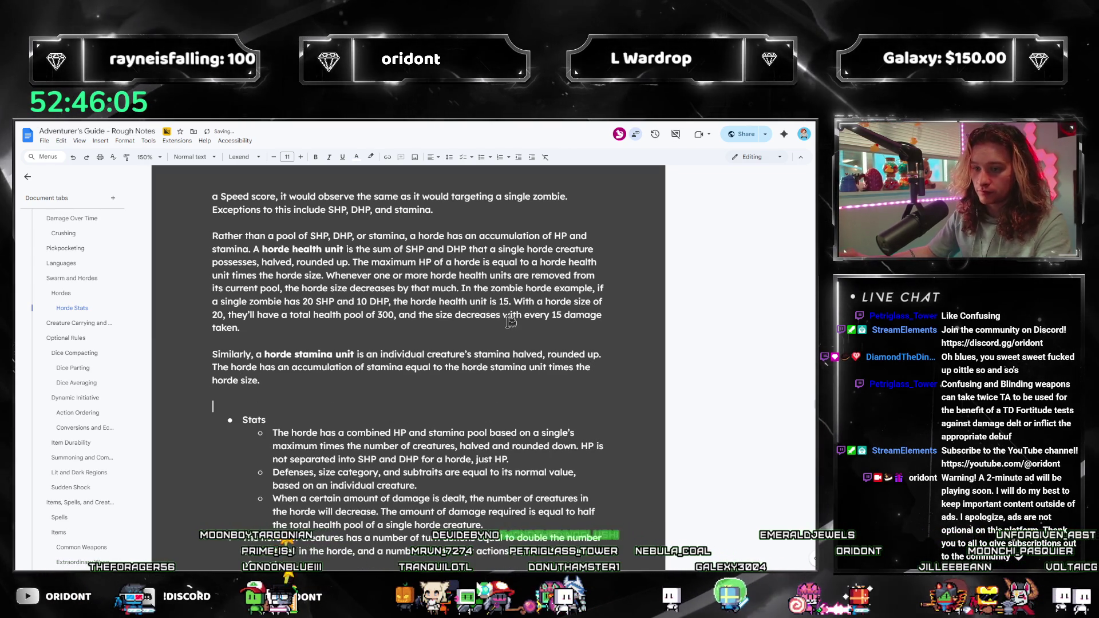
scroll(509, 322, down, 1)
drag(439, 446, 187, 367)
key(BackSpace)
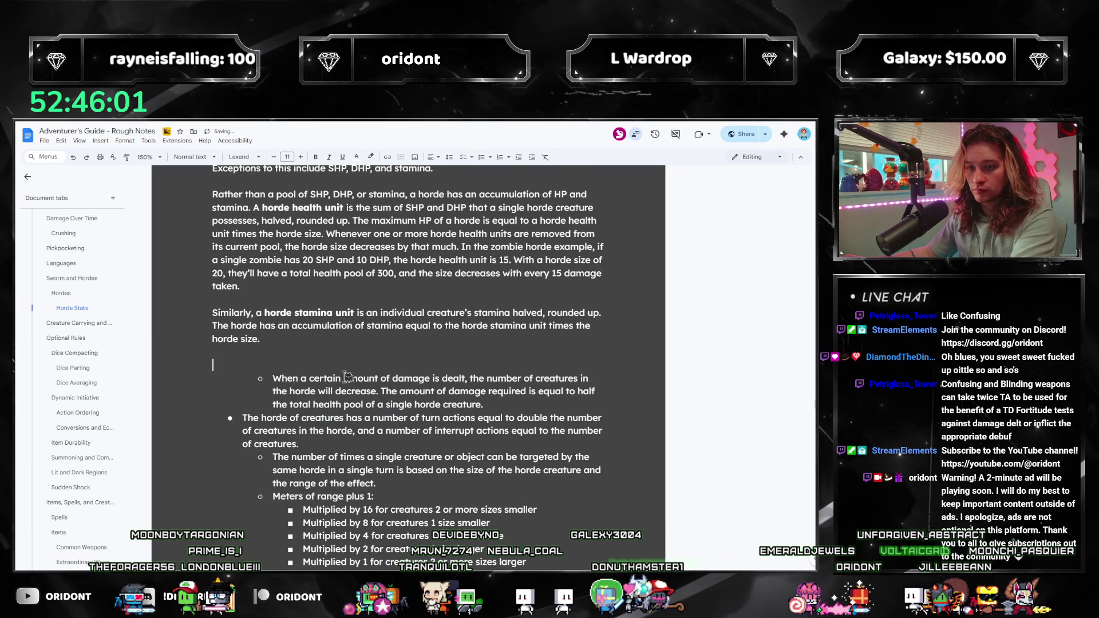
Insert 'The same is true for traits and defenses.' before the Exceptions sentence.
scroll(347, 376, up, 3)
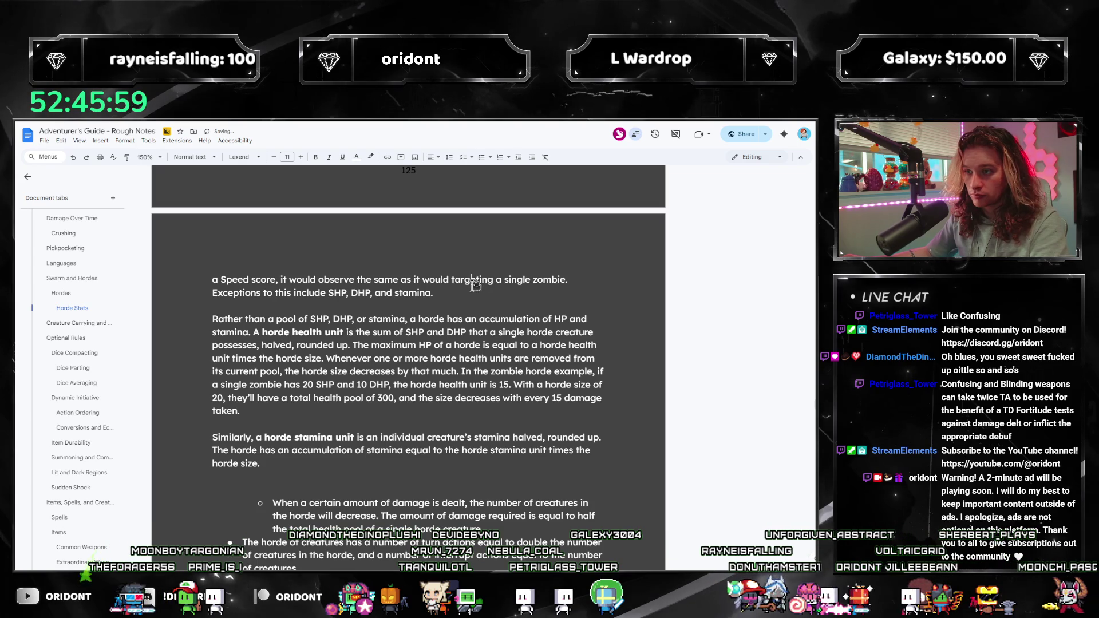
scroll(467, 290, up, 2)
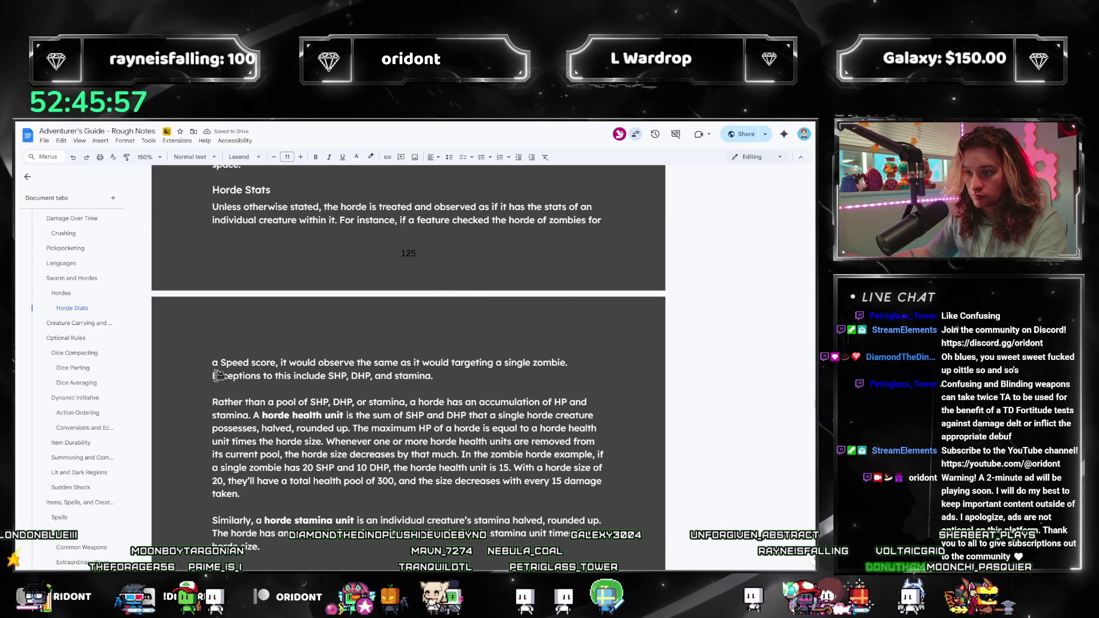
click(581, 363)
text(The same is true )
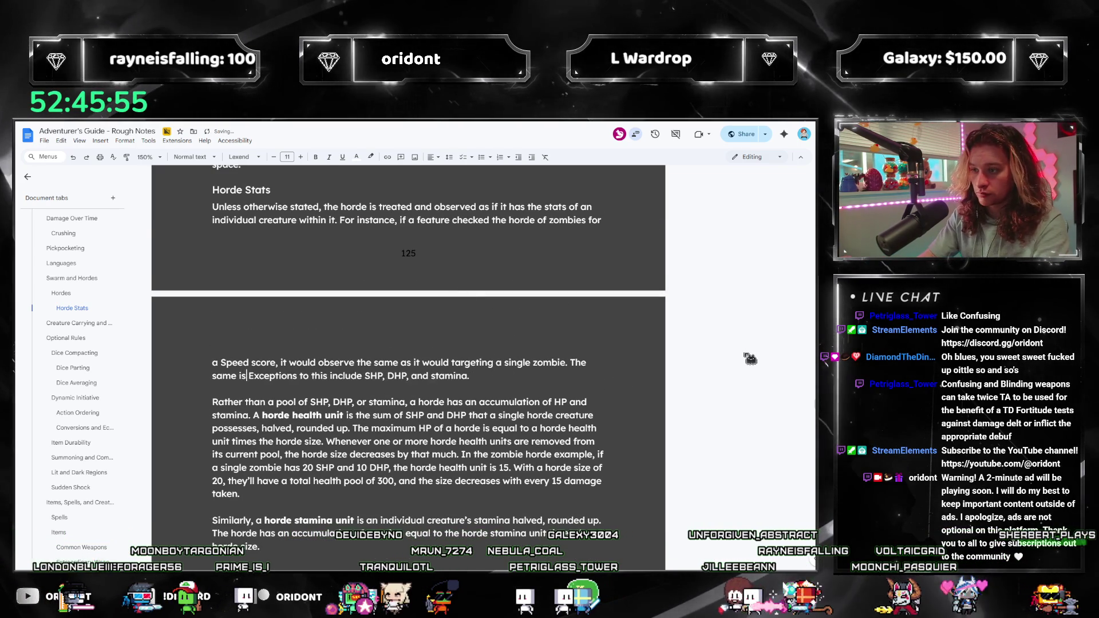
text(for traits and defense)
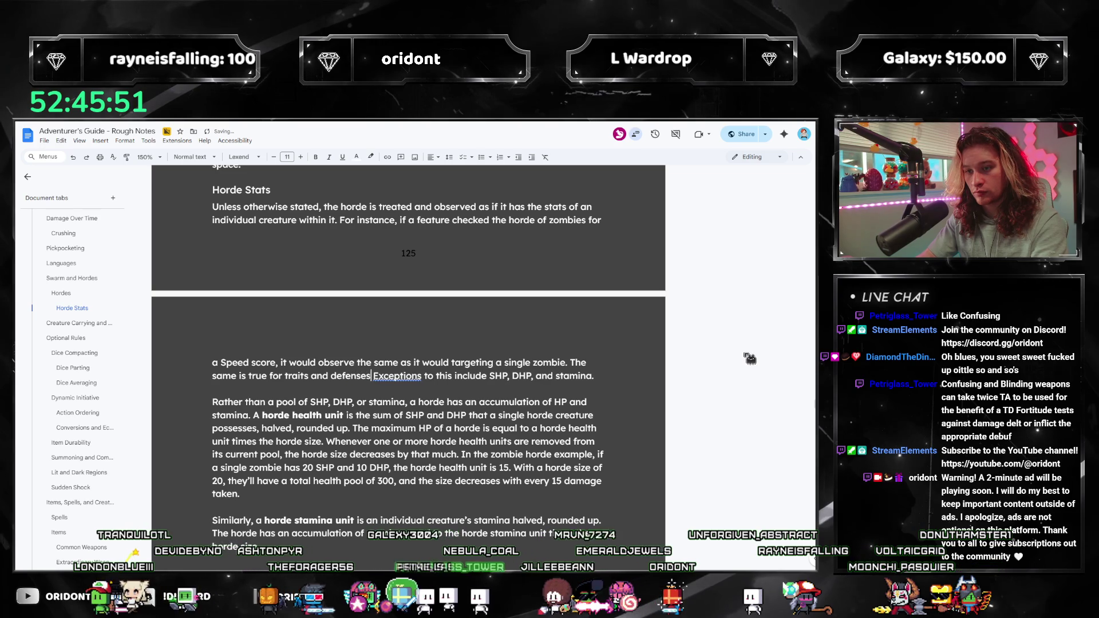
text(s.)
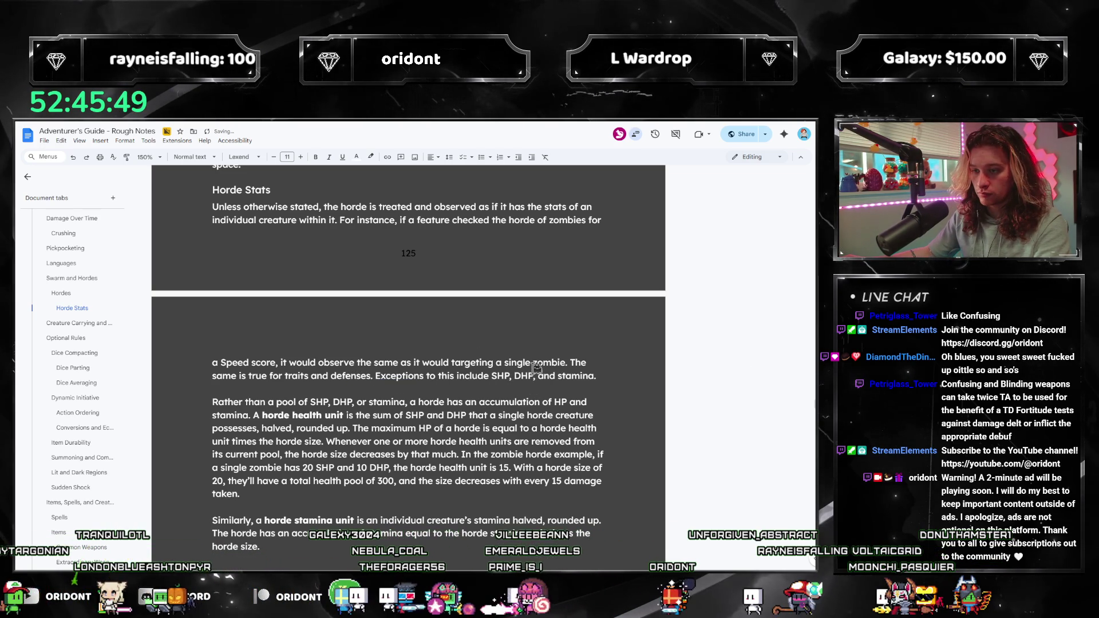
scroll(536, 368, down, 4)
click(284, 356)
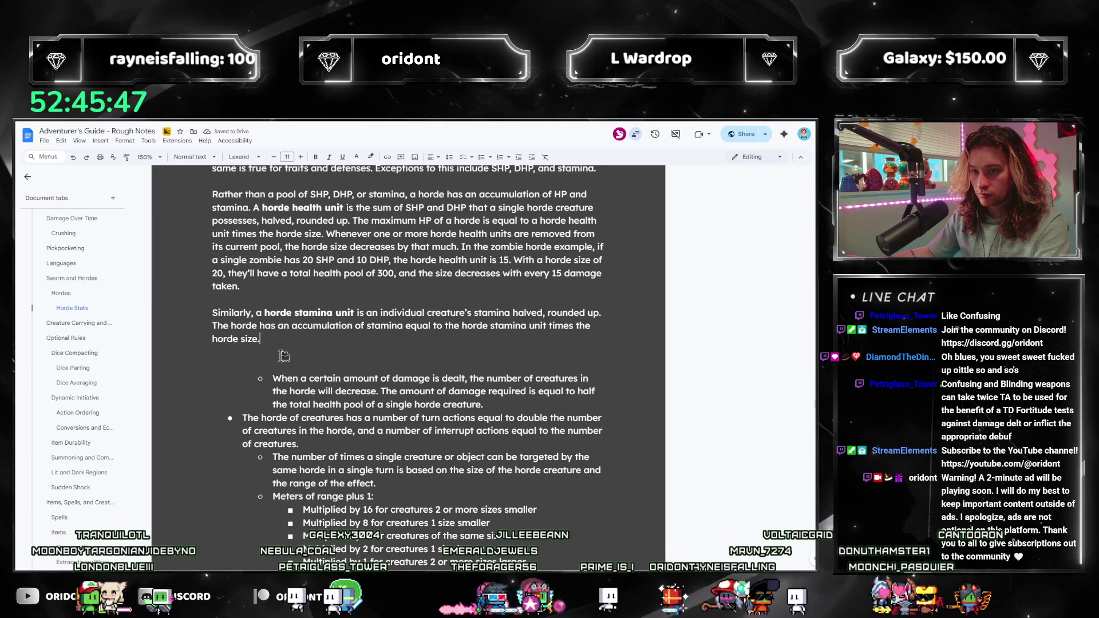
Delete the leftover damage bullet text below the stamina sentence.
key(Down)
key(Down)
scroll(510, 358, down, 1)
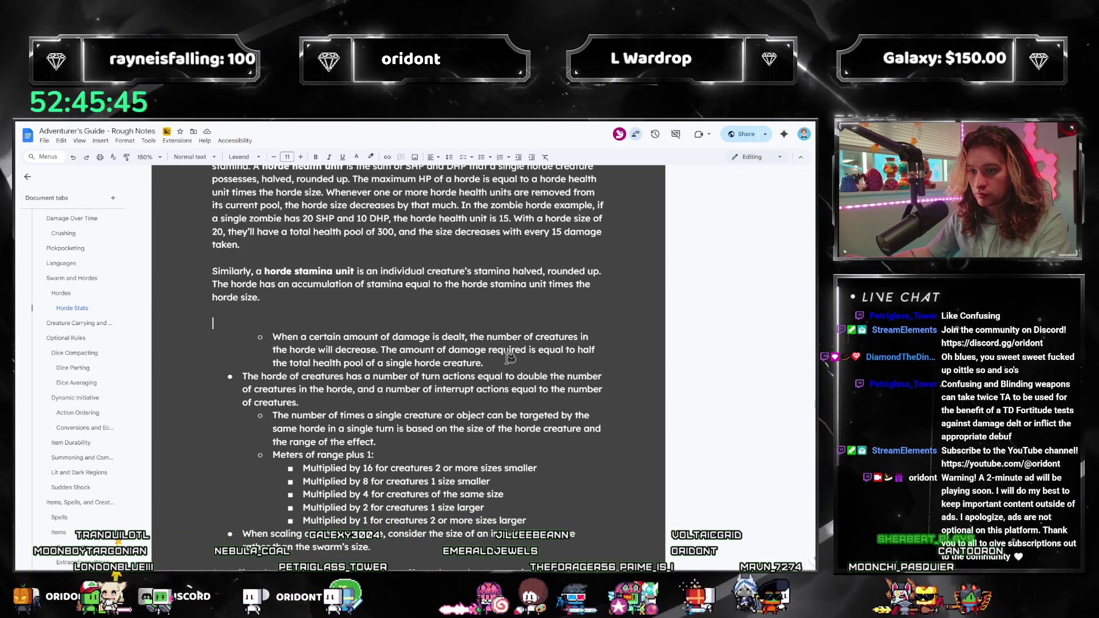
key(shift+Down)
key(shift+Down)
key(shift+Down)
key(shift+End)
key(BackSpace)
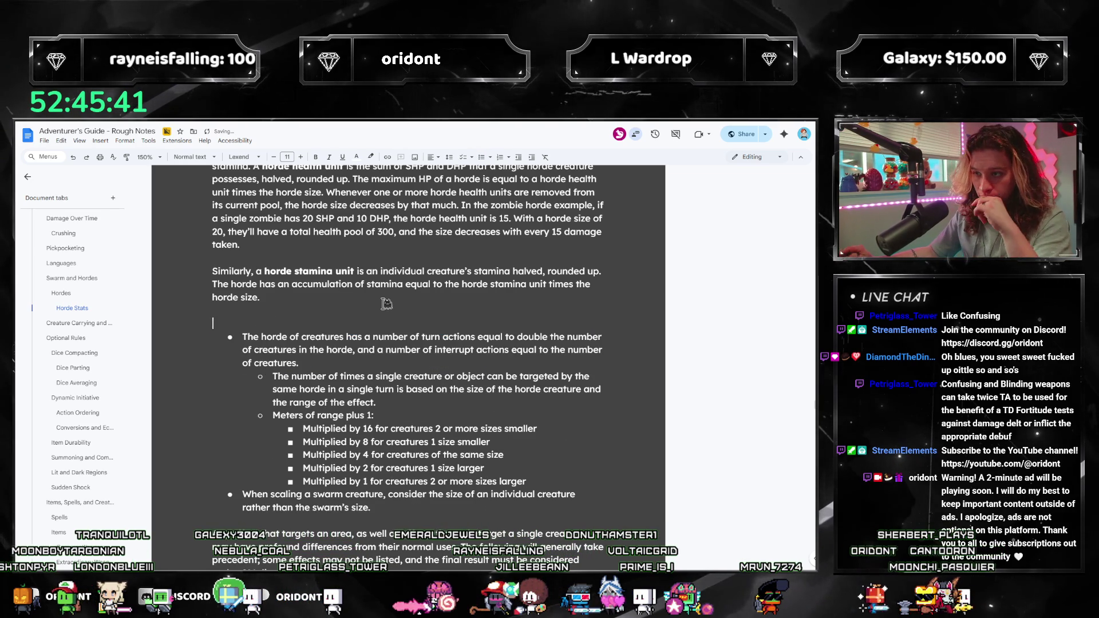
Turn the empty line into a heading and colour the Turn Actions heading white.
key(ctrl+alt+3)
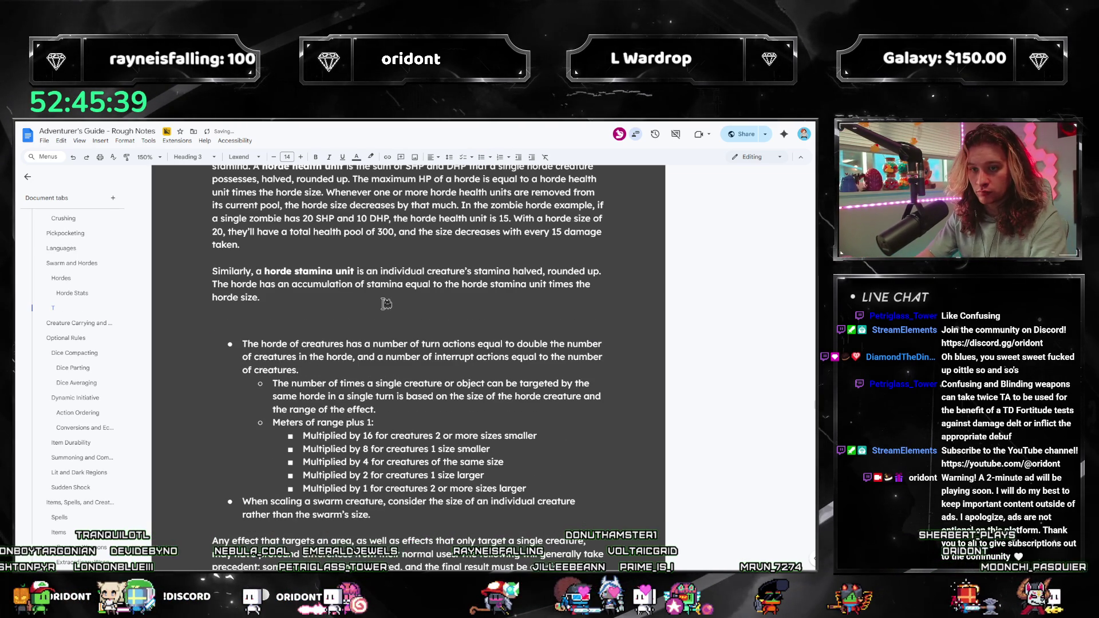
text(s)
key(shift+Home)
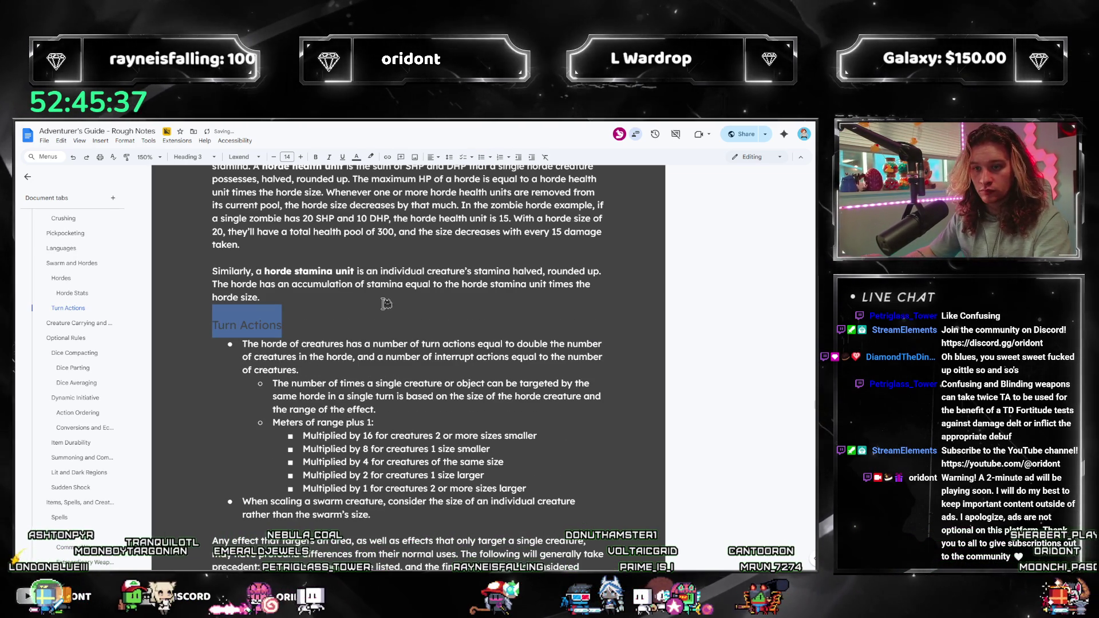
click(357, 157)
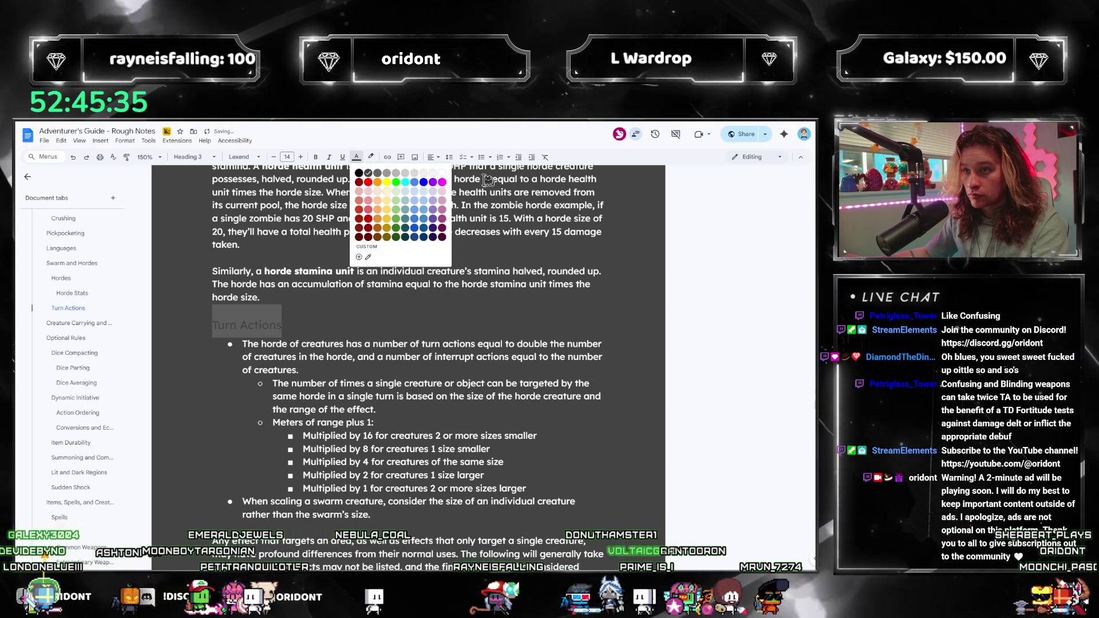
click(443, 174)
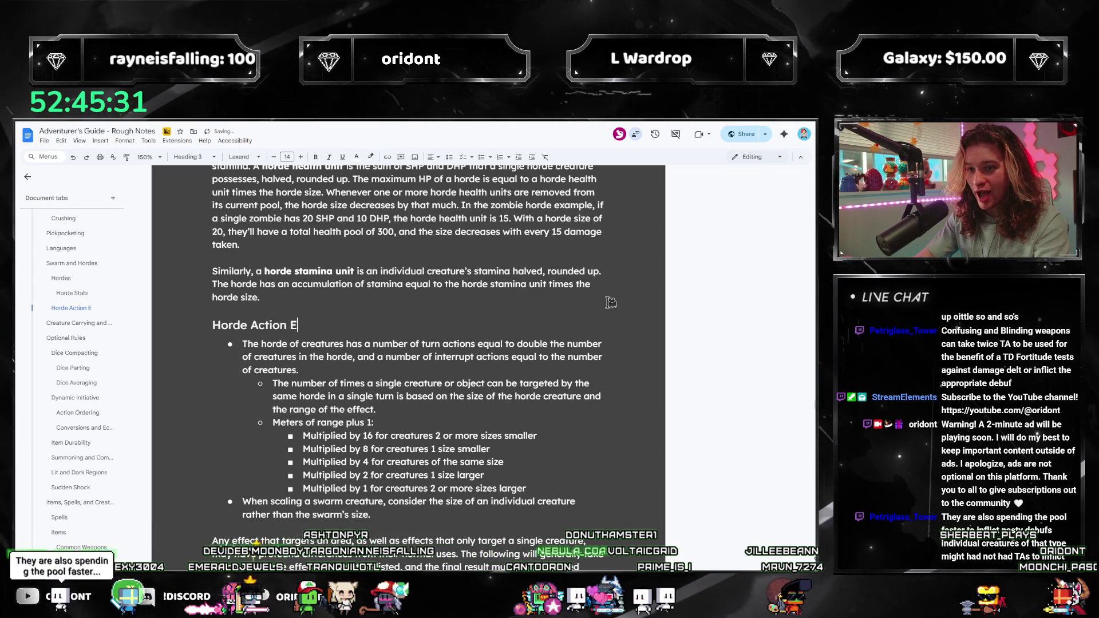
key(Return)
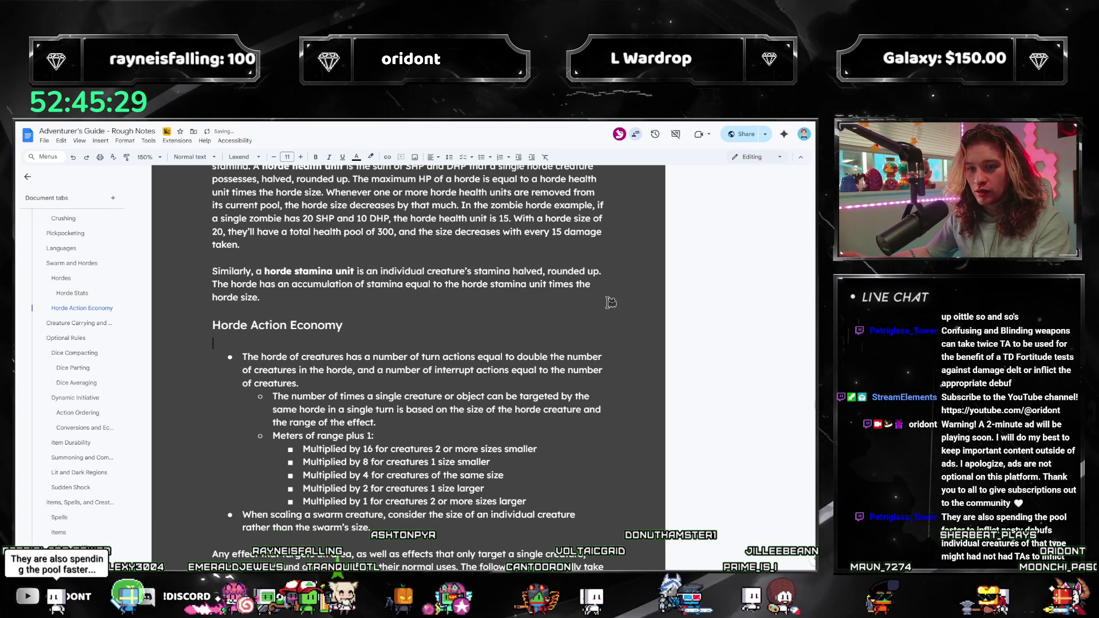
Make Horde Action Economy a Heading 4 in the default text colour, with a line above the bullets.
click(237, 324)
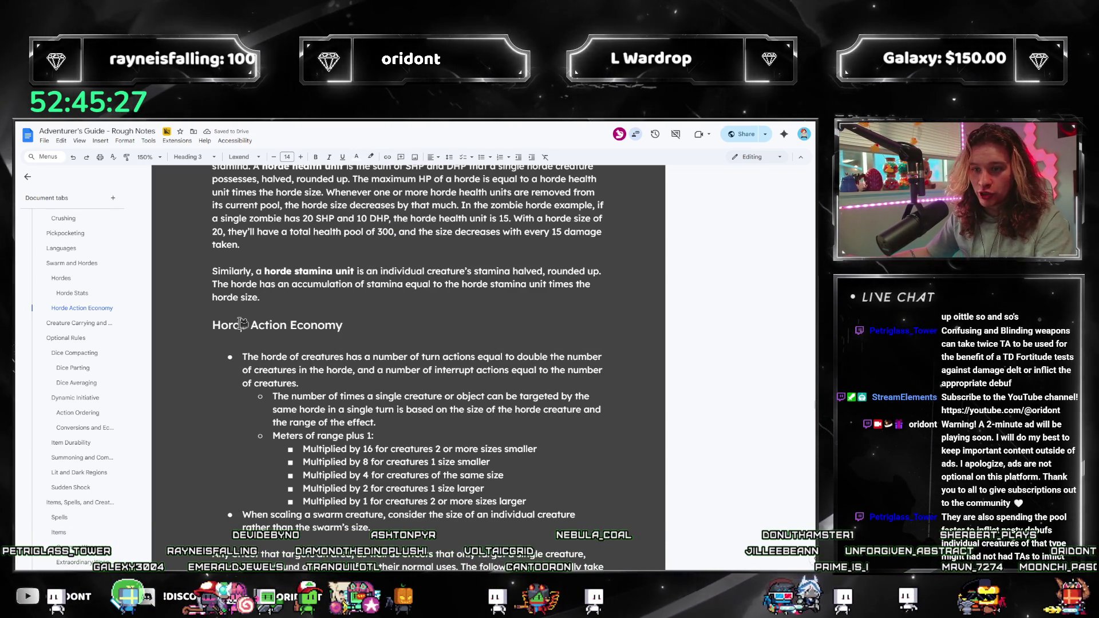
key(ctrl+alt+4)
key(Home)
key(shift+End)
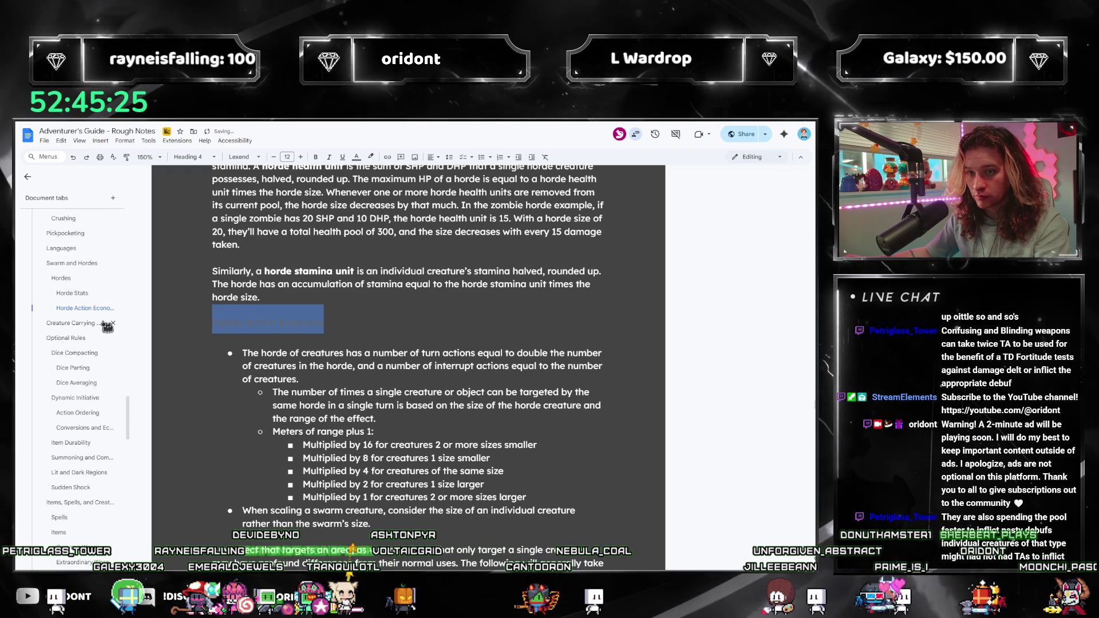
click(357, 157)
click(355, 172)
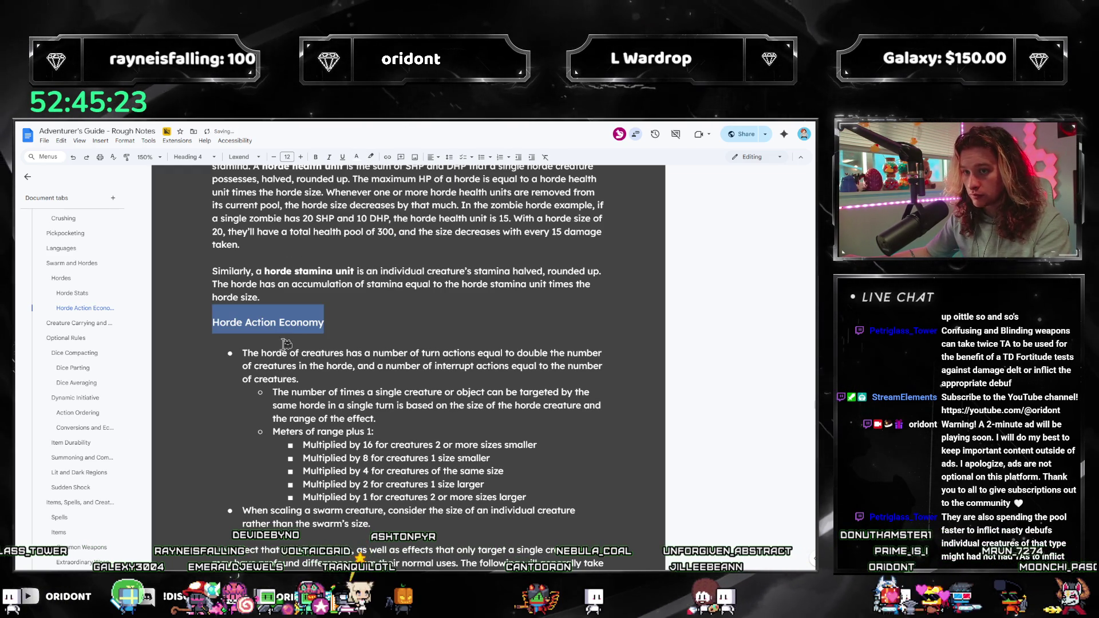
key(BackSpace)
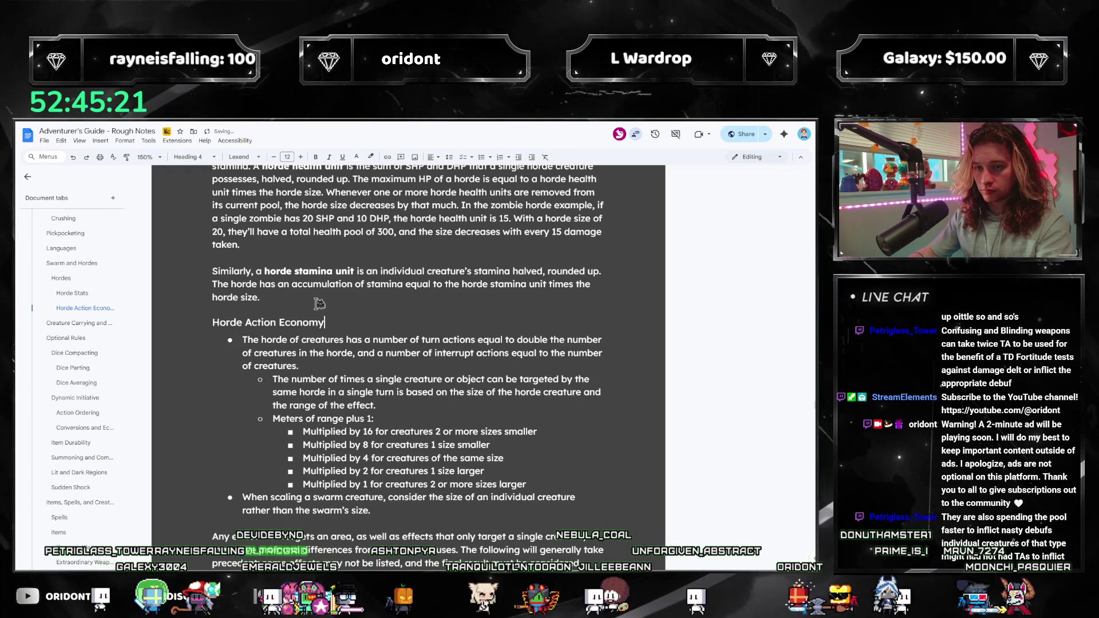
key(Return)
key(Up)
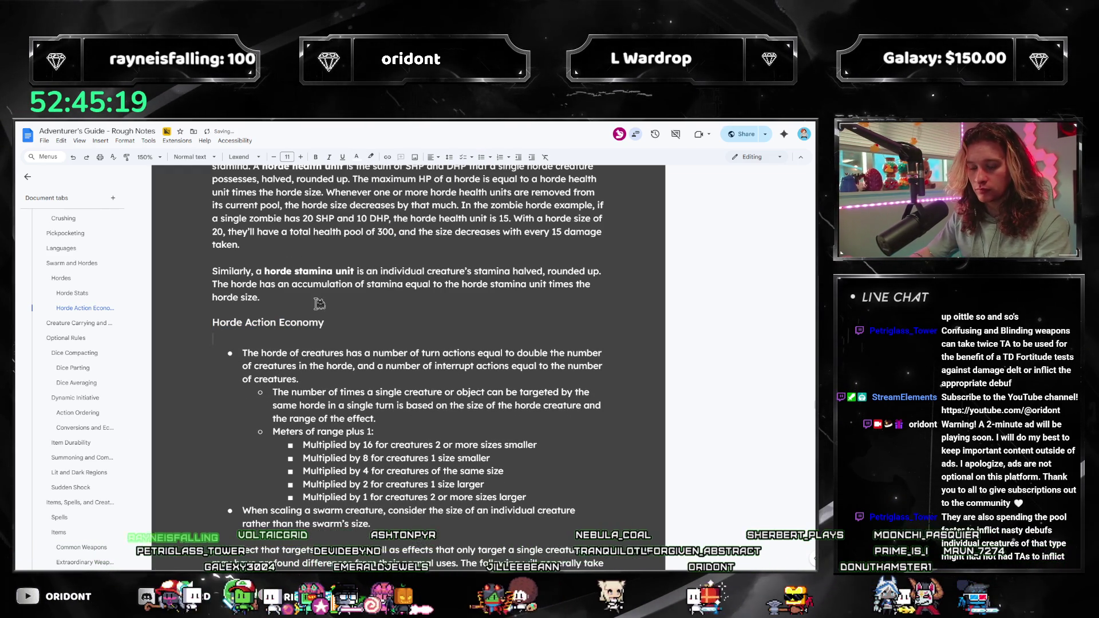
Add a blank line beneath the Horde Action Economy heading for the intro paragraph.
key(Return)
key(Up)
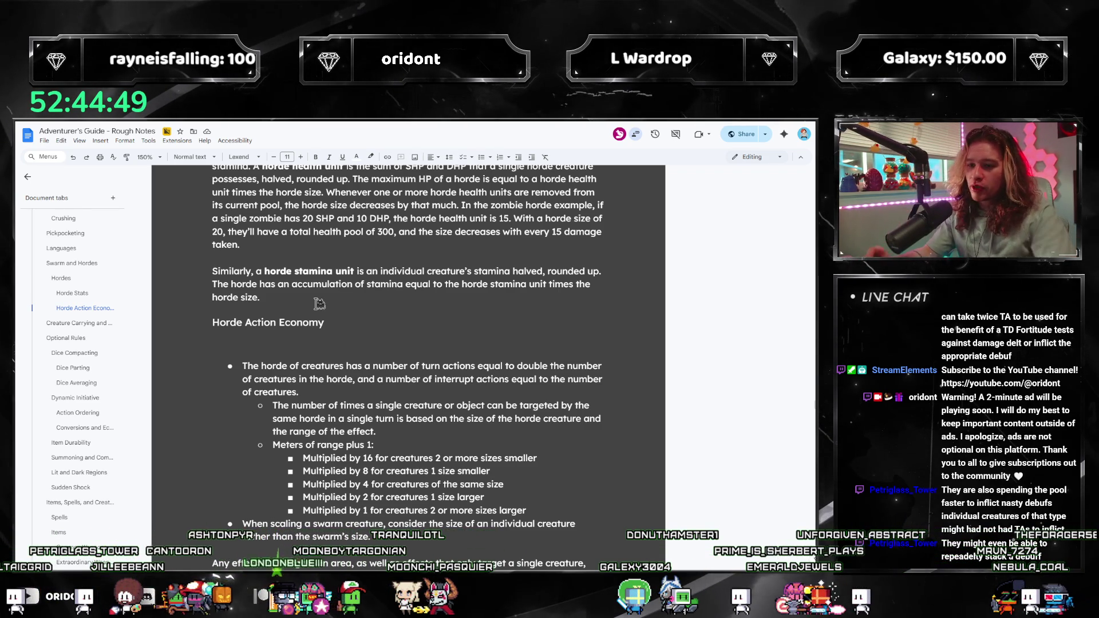
Write that a horde acts as a single unit sharing one turn, with turn actions equal to horde size times one creature's.
text(A h)
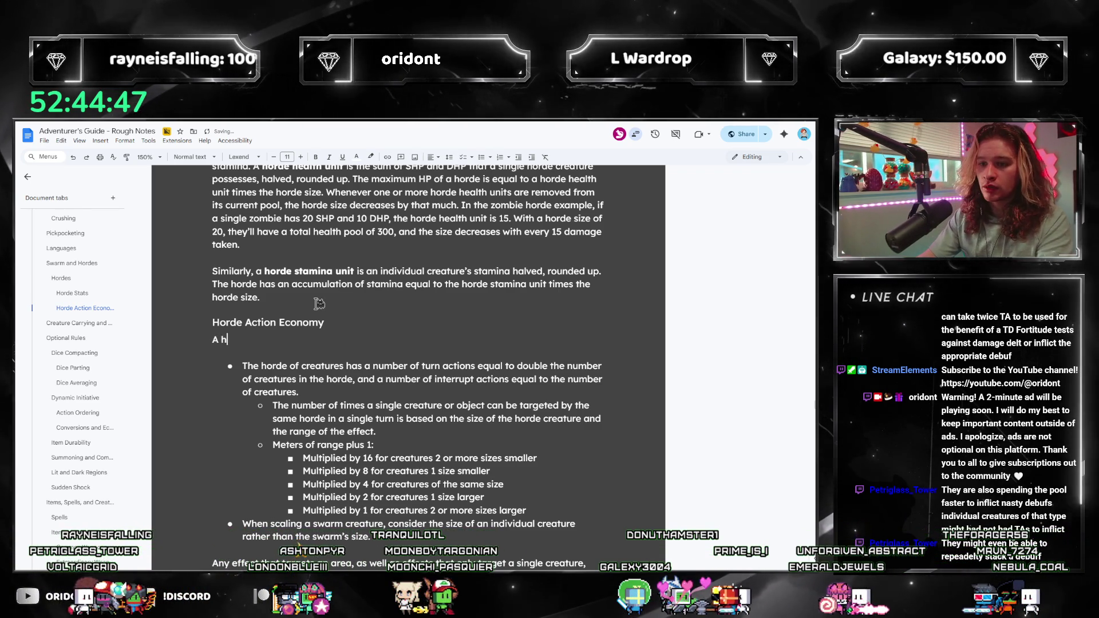
text(orde of creatures has a numbe)
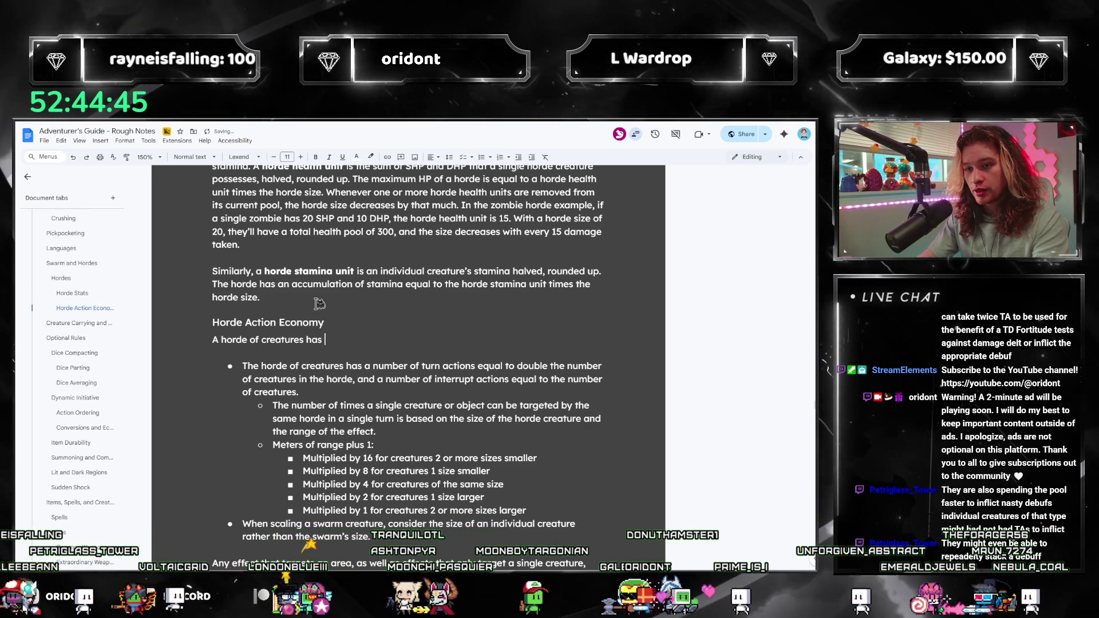
key(BackSpace)
key(BackSpace)
key(BackSpace)
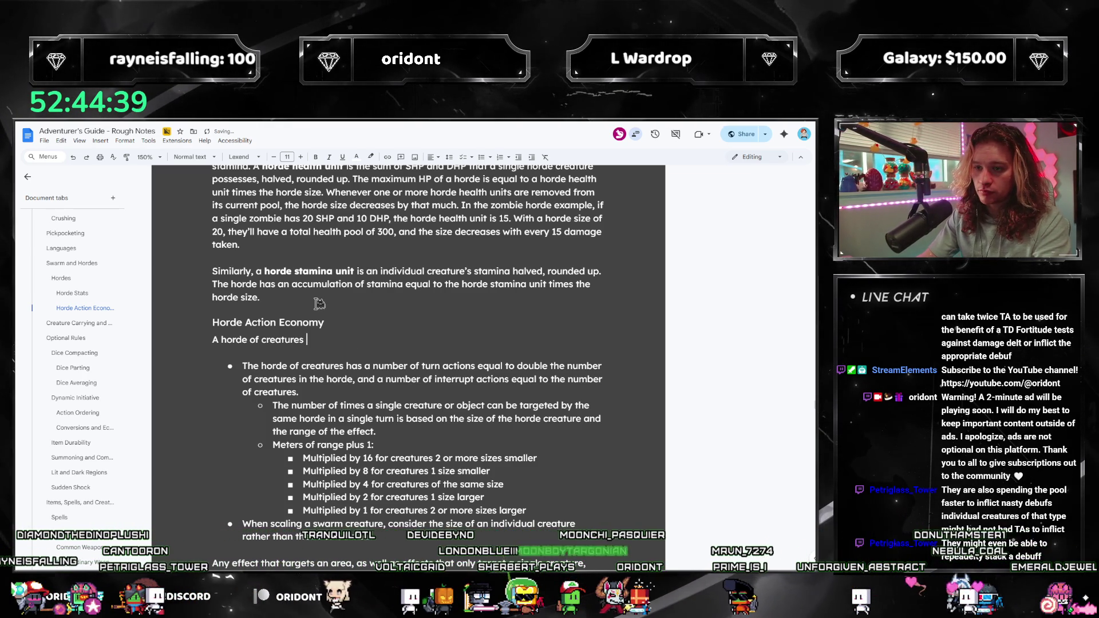
text(acts as a single unit and s)
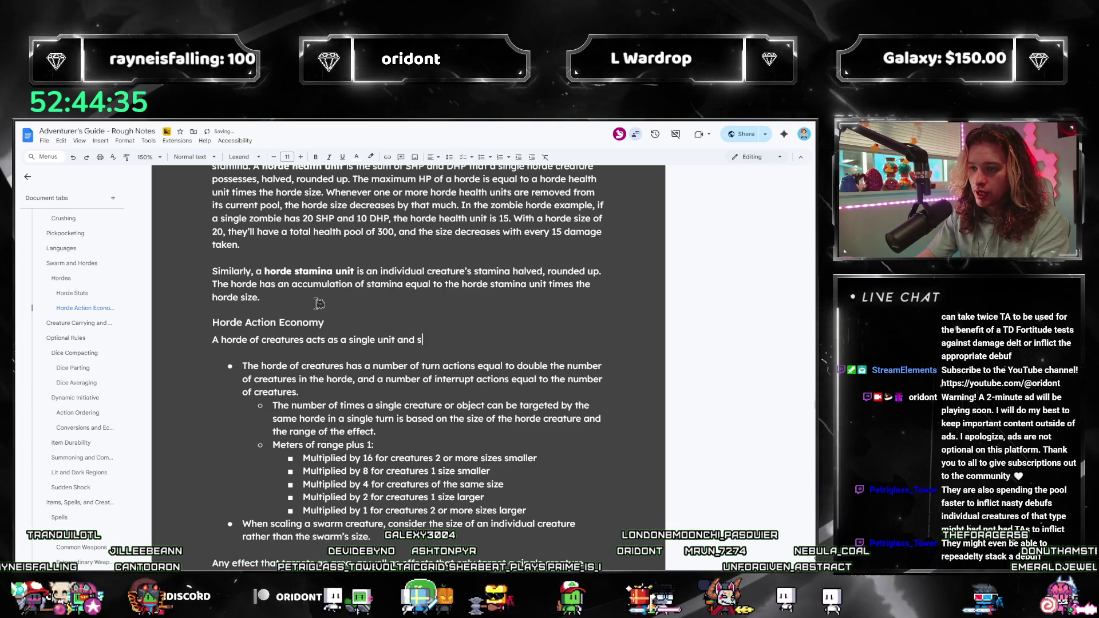
text(hares a single turn. The total)
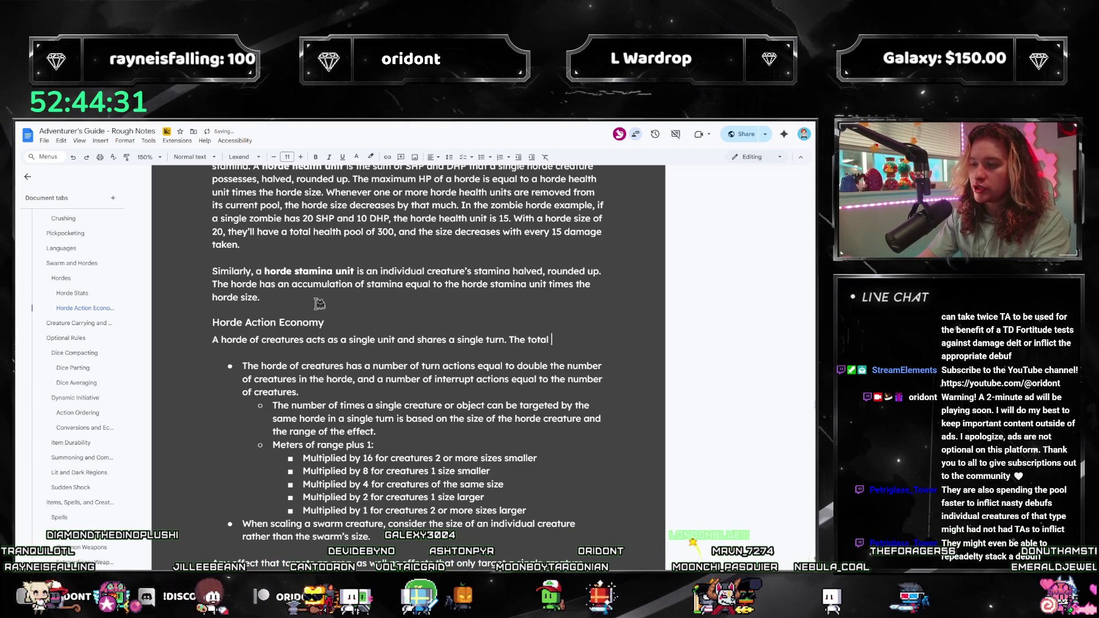
text( number of turn actions that th)
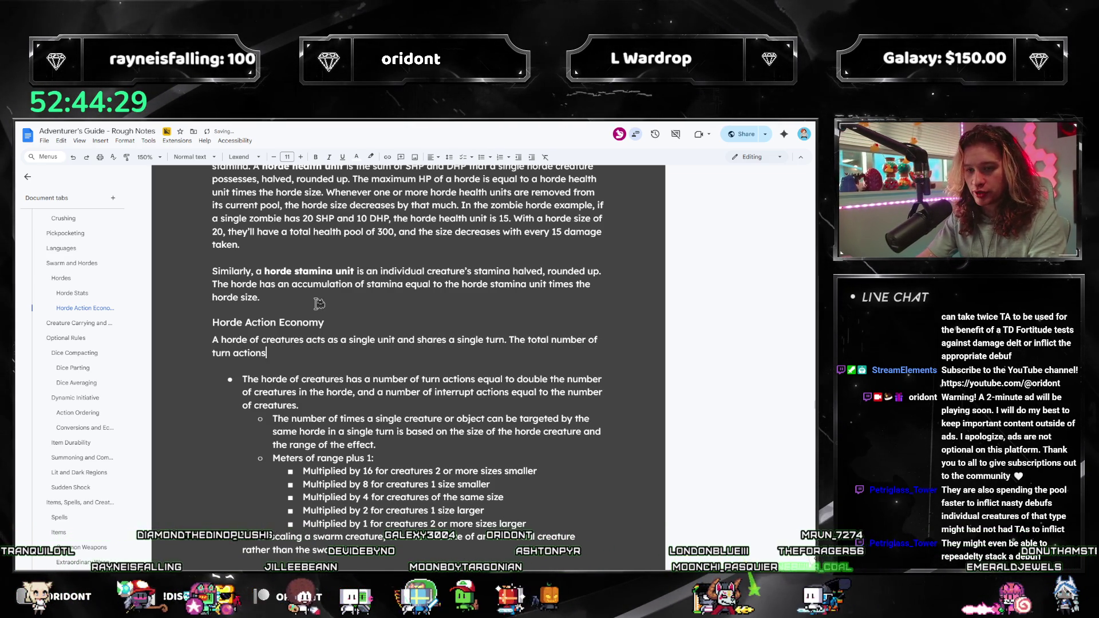
text(e creature can t)
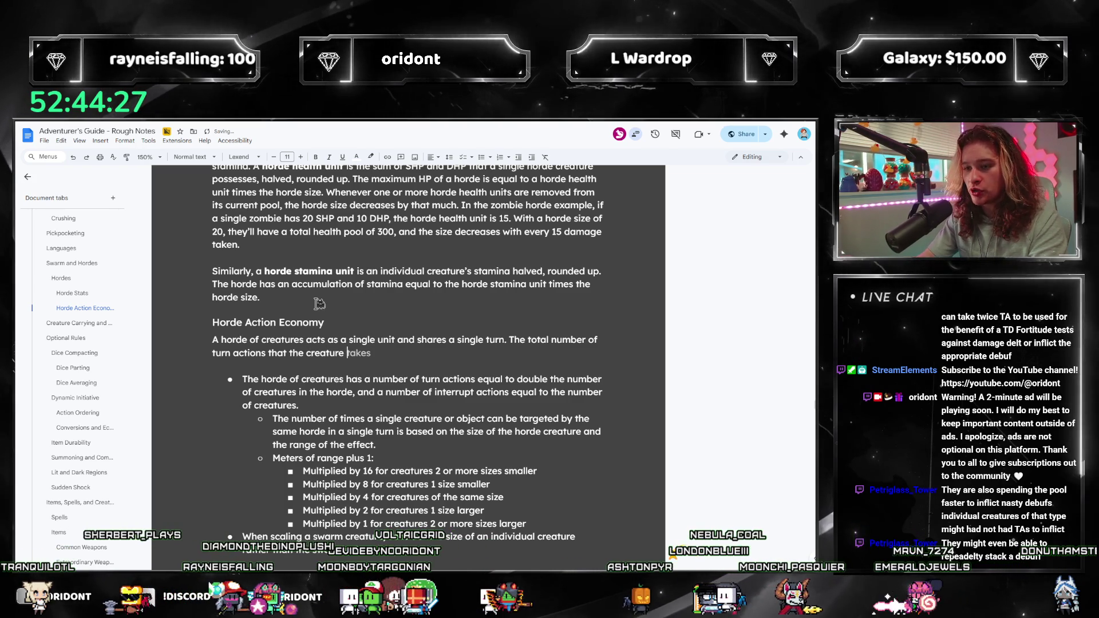
key(BackSpace)
text(utilize)
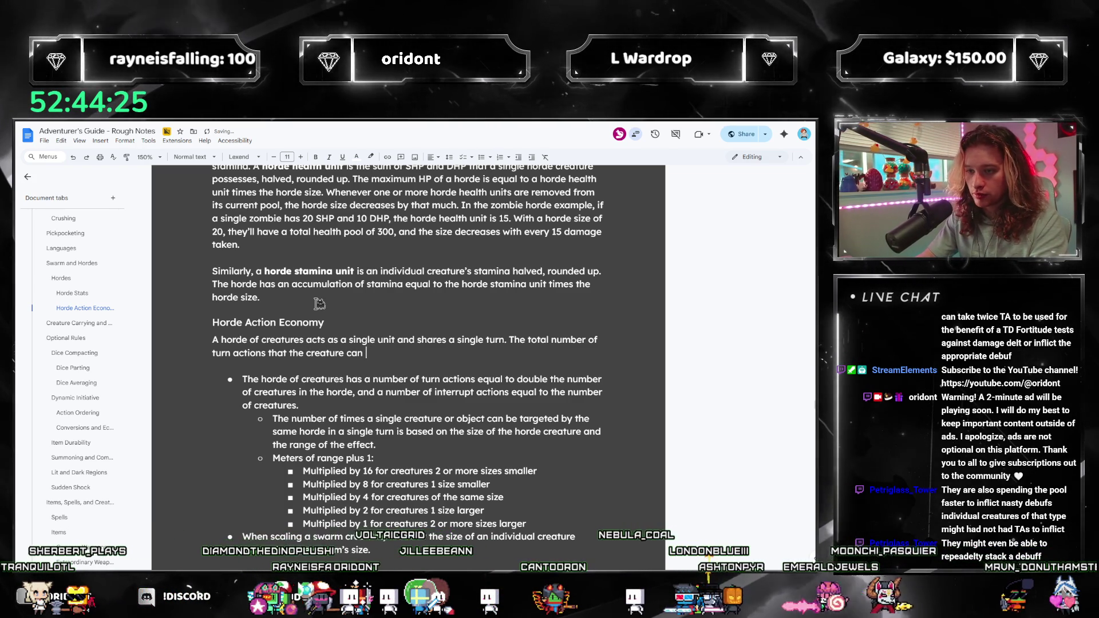
key(ctrl+Left)
key(ctrl+Left)
key(ctrl+Left)
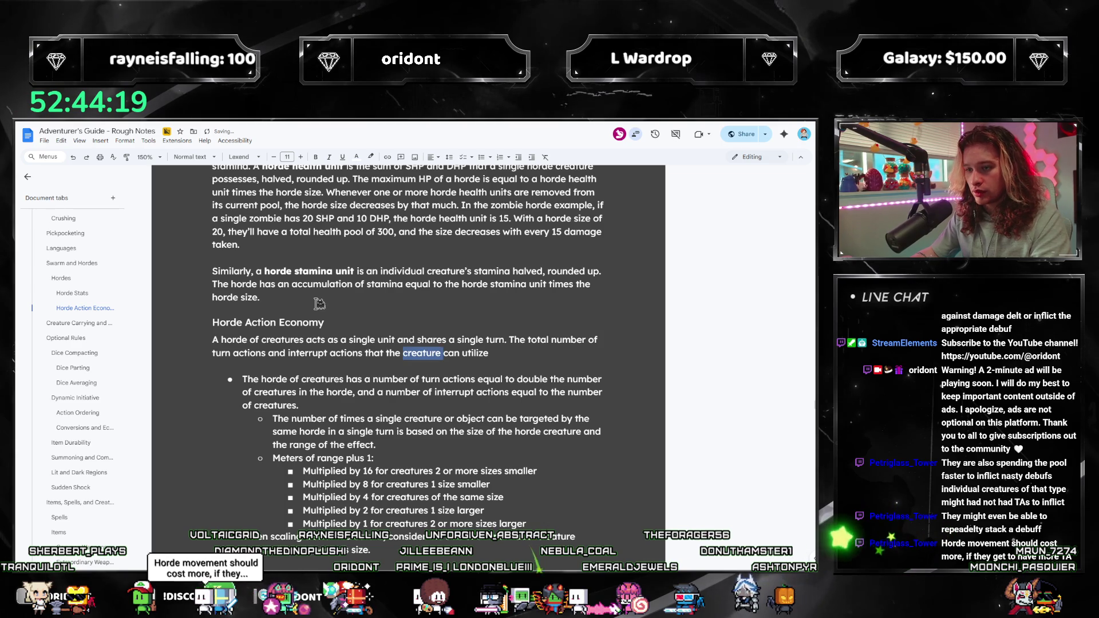
text(orde)
key(End)
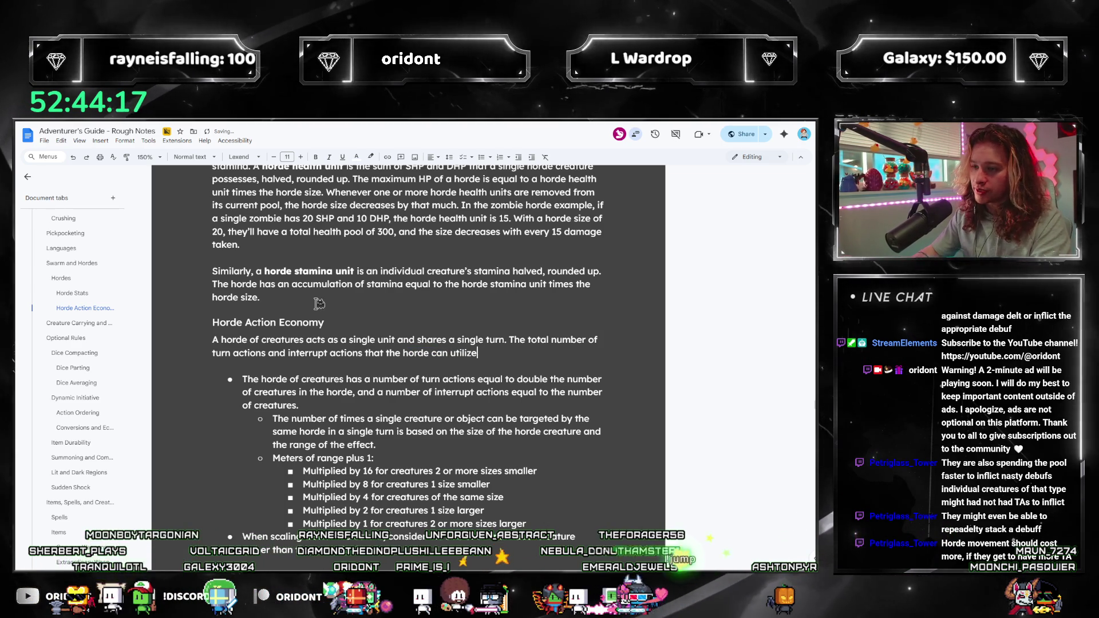
text(is equal to )
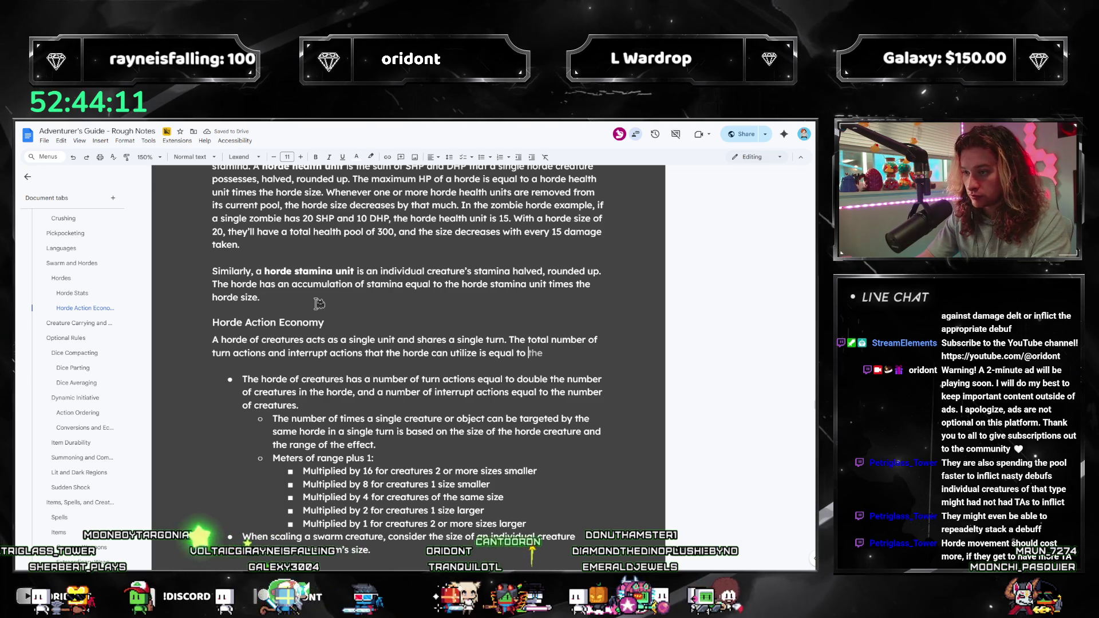
text(the horde siz)
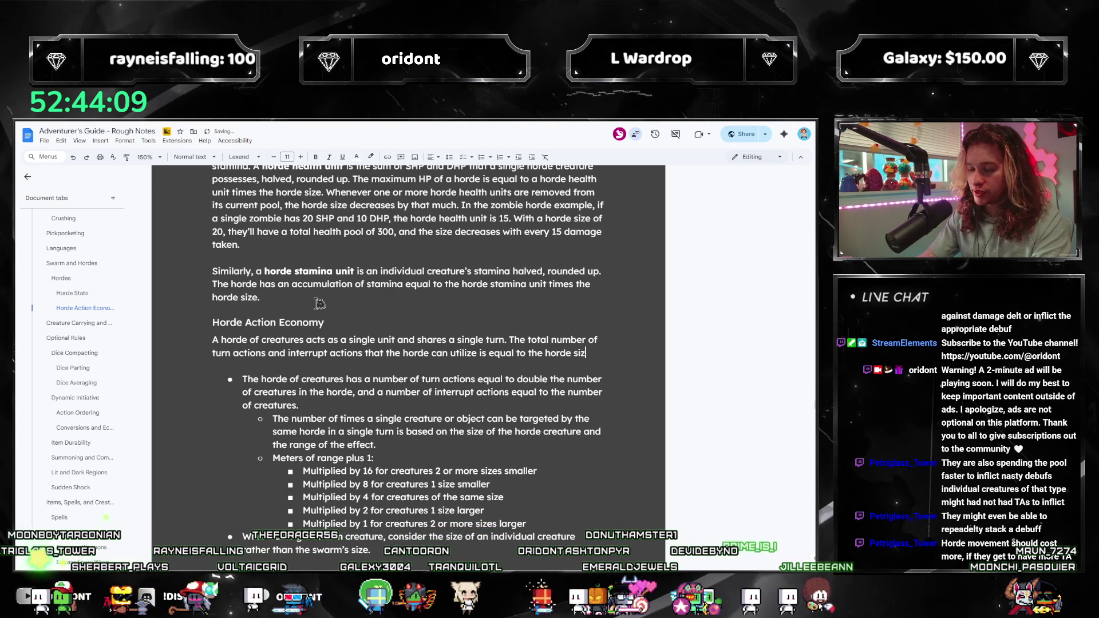
text(e times th)
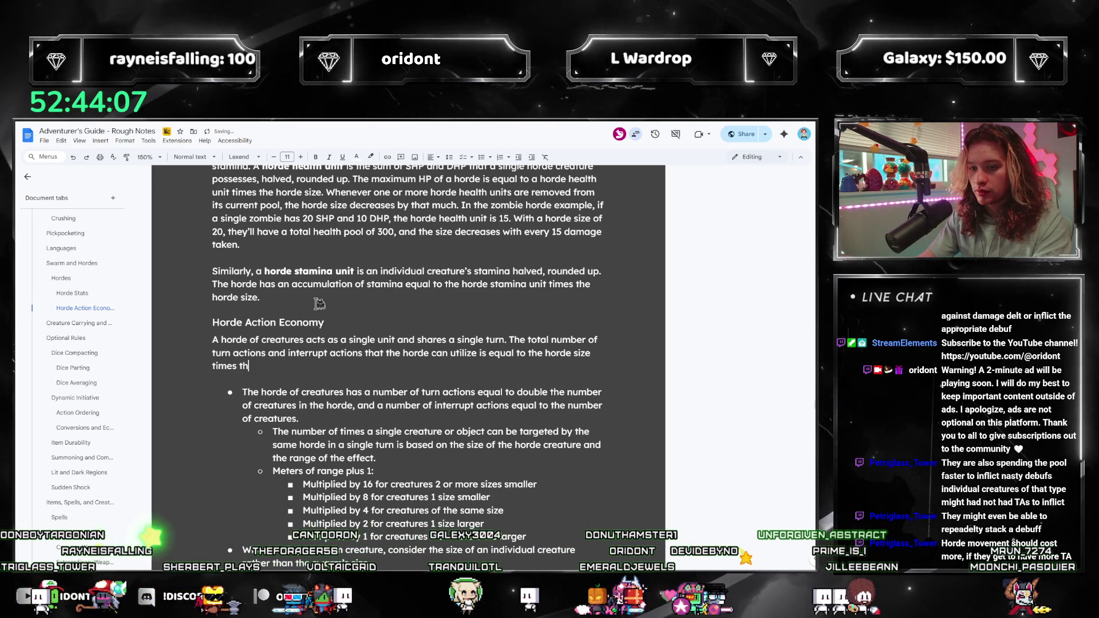
text(e number a single creature could utilize)
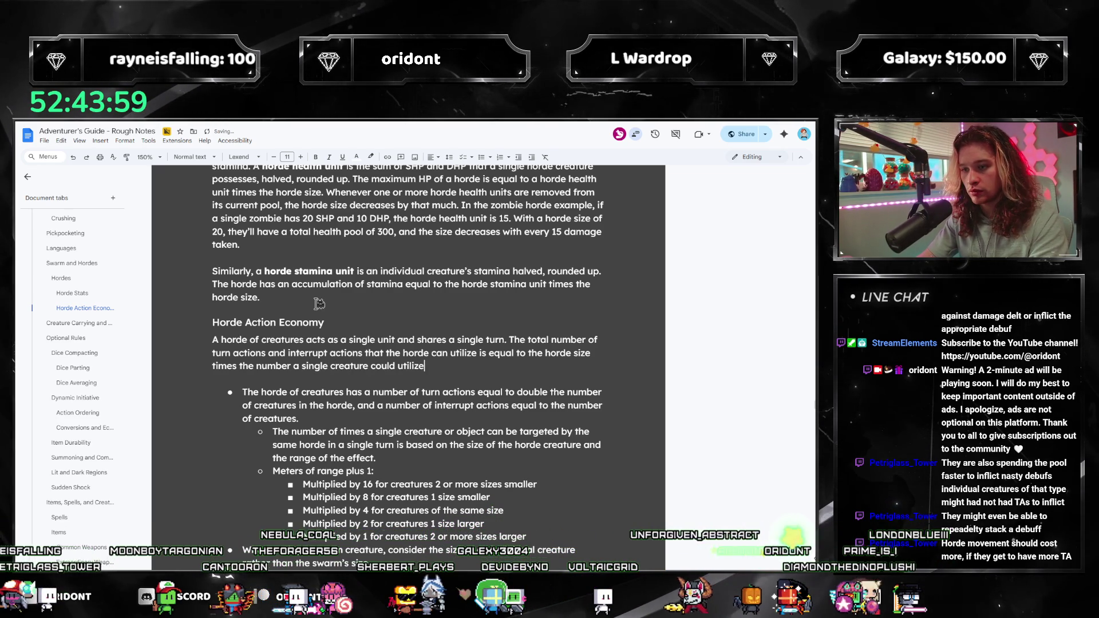
text( rounded down.)
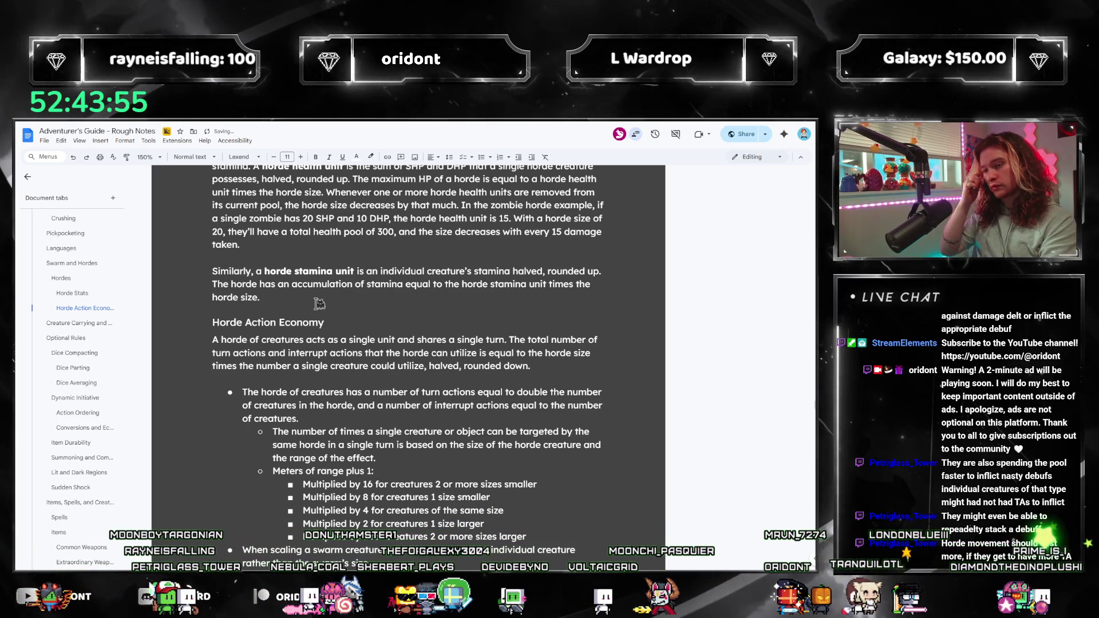
key(Left)
key(ctrl+shift+Left)
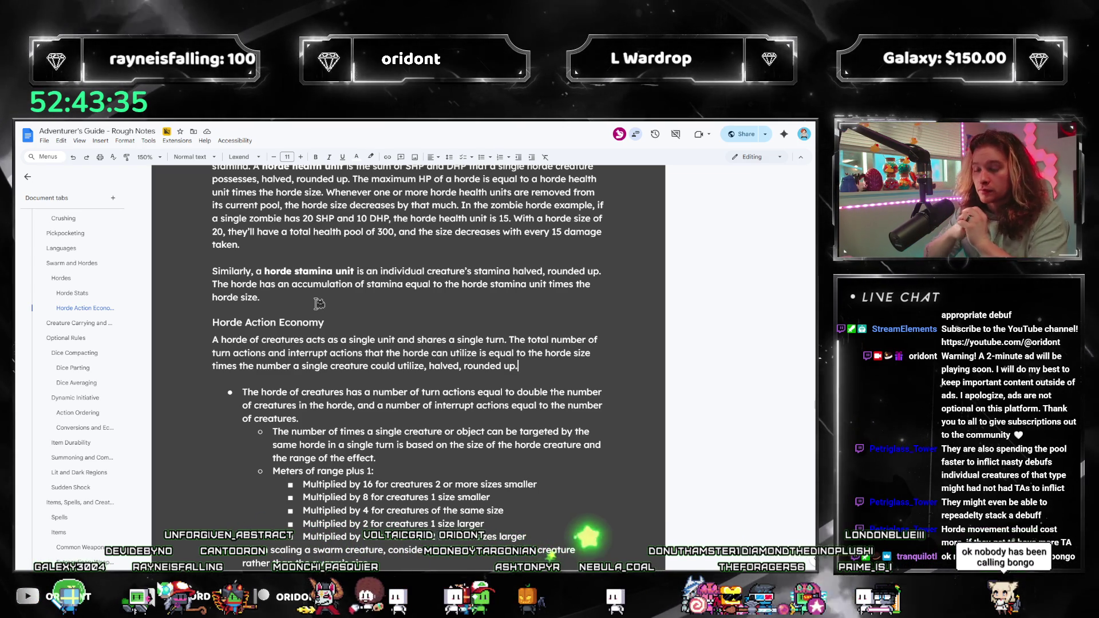
Add 'This remains true even if…' stating the rule holds even when each creature is affected by a talent.
text(This remains true i)
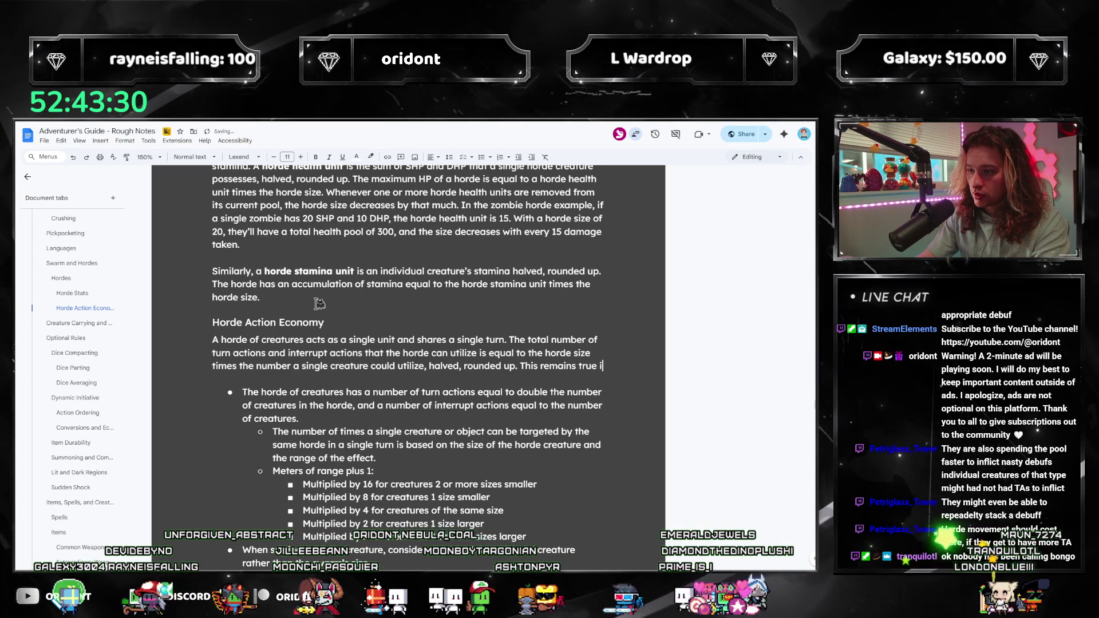
key(BackSpace)
text(ven if each creature )
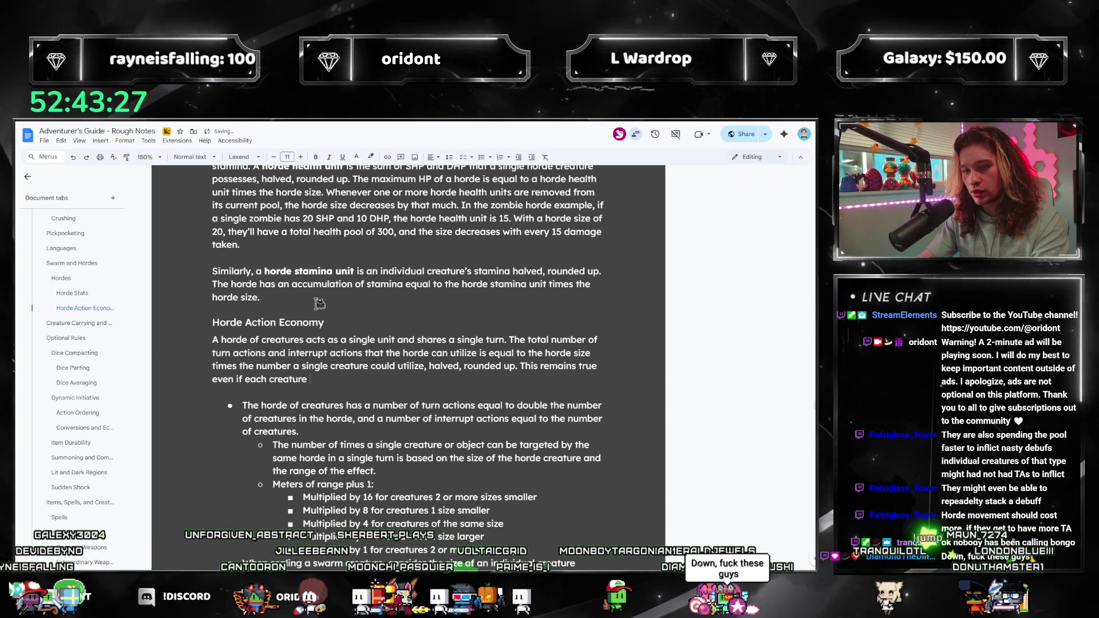
text(would be affected in s)
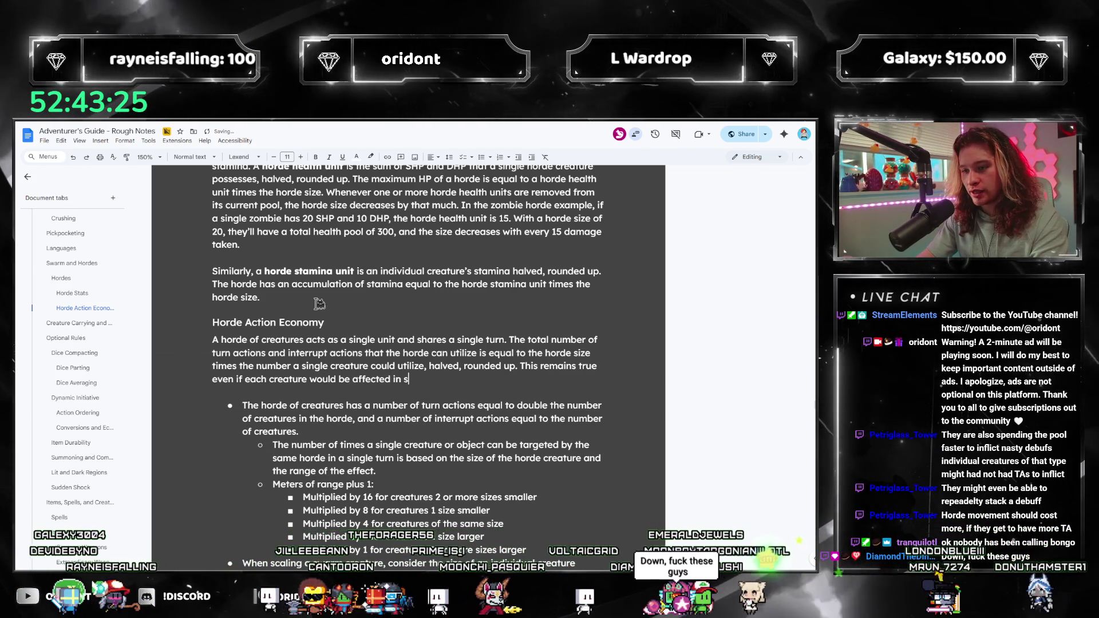
text(uch a way that the)
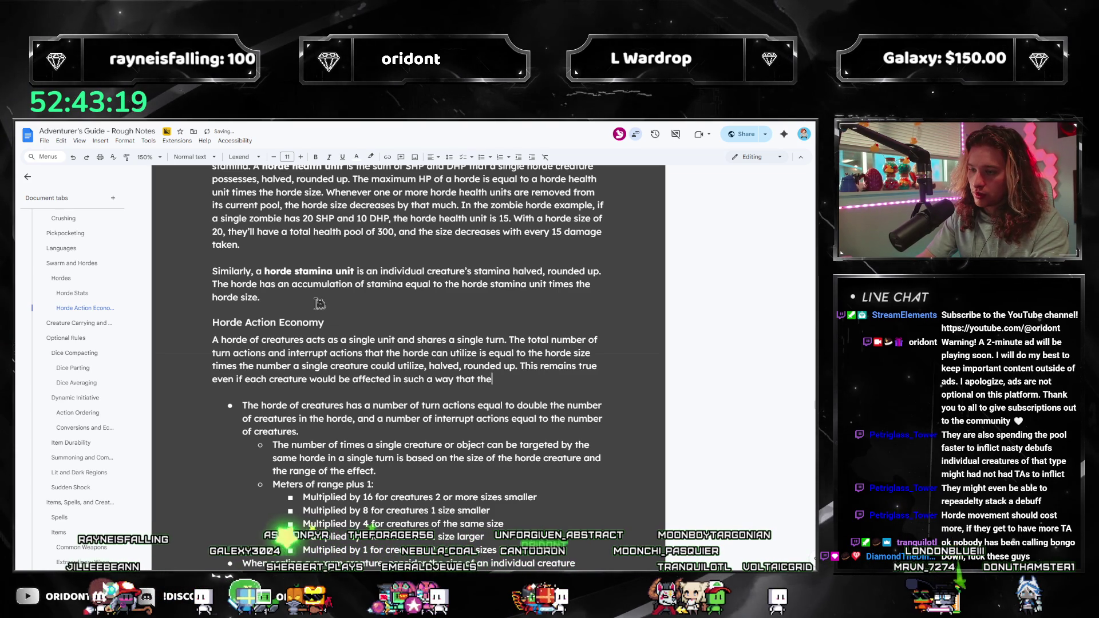
key(BackSpace)
key(BackSpace)
key(BackSpace)
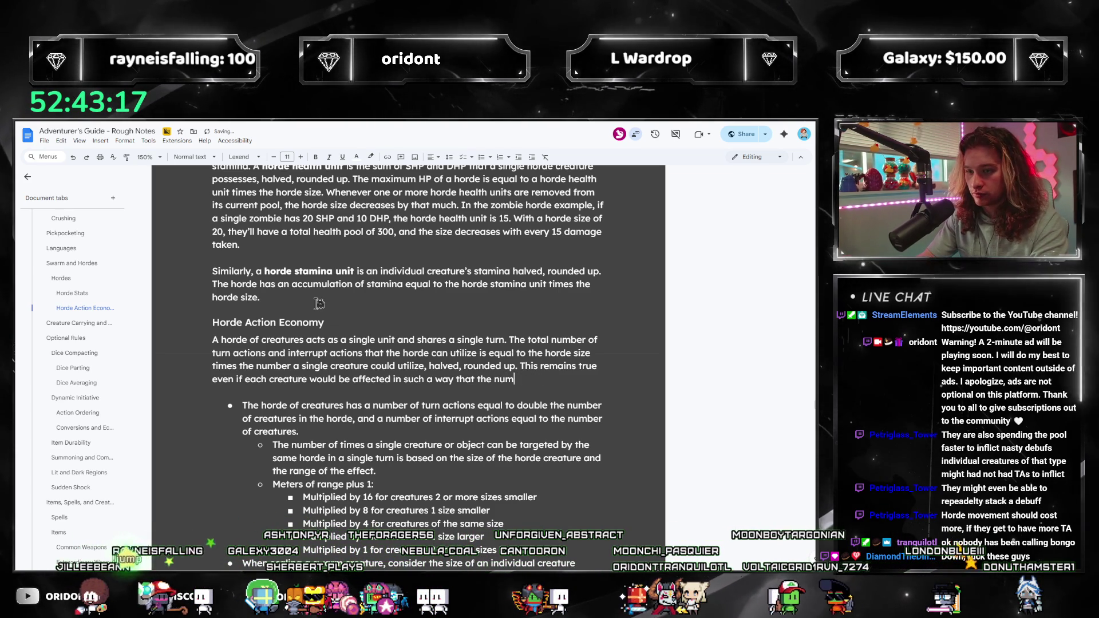
key(BackSpace)
key(BackSpace)
key(BackSpace)
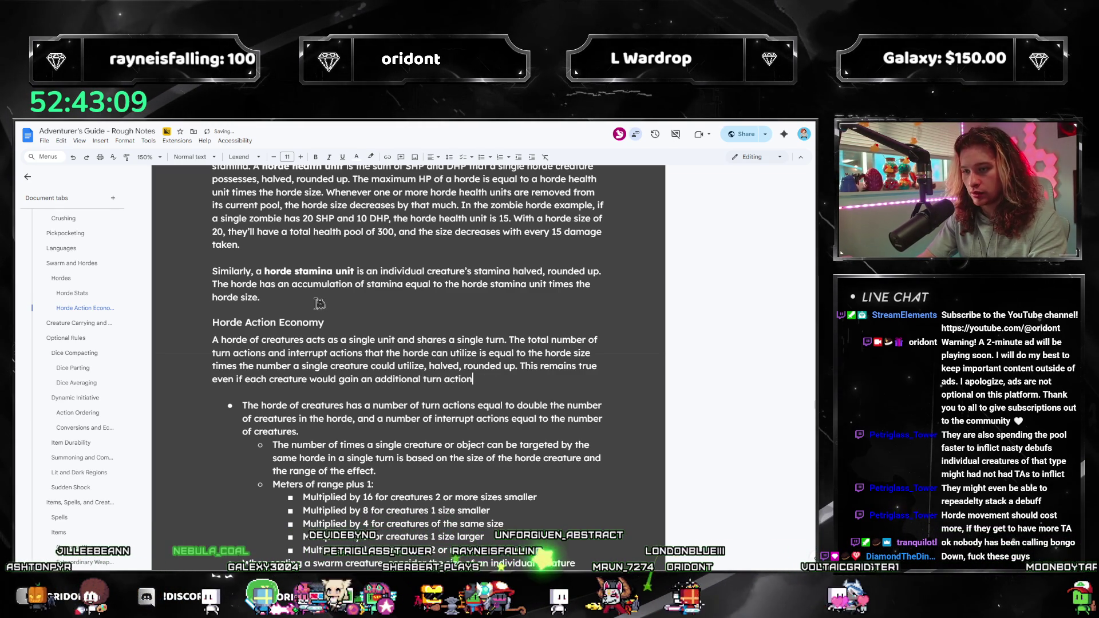
text(wth th)
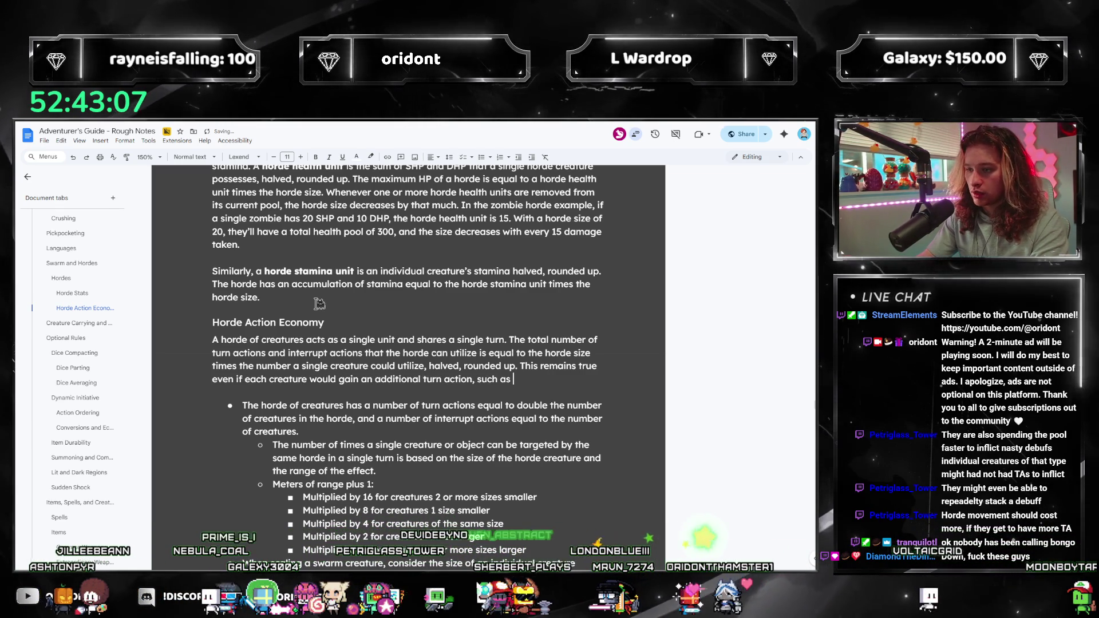
key(BackSpace)
key(BackSpace)
key(BackSpace)
text(with the)
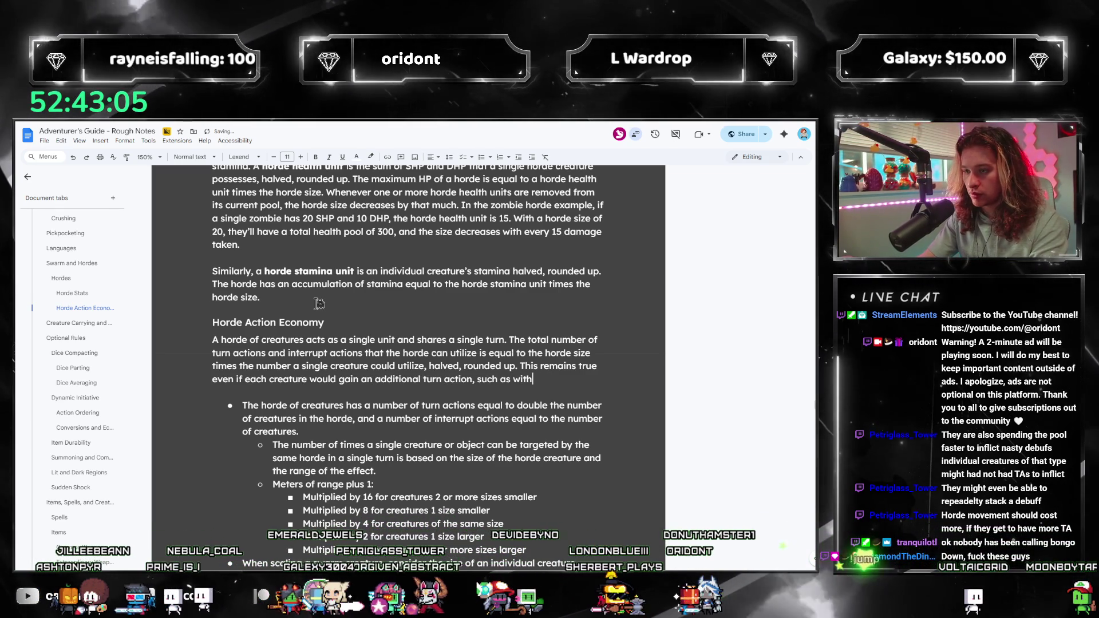
scroll(86, 306, down, 10)
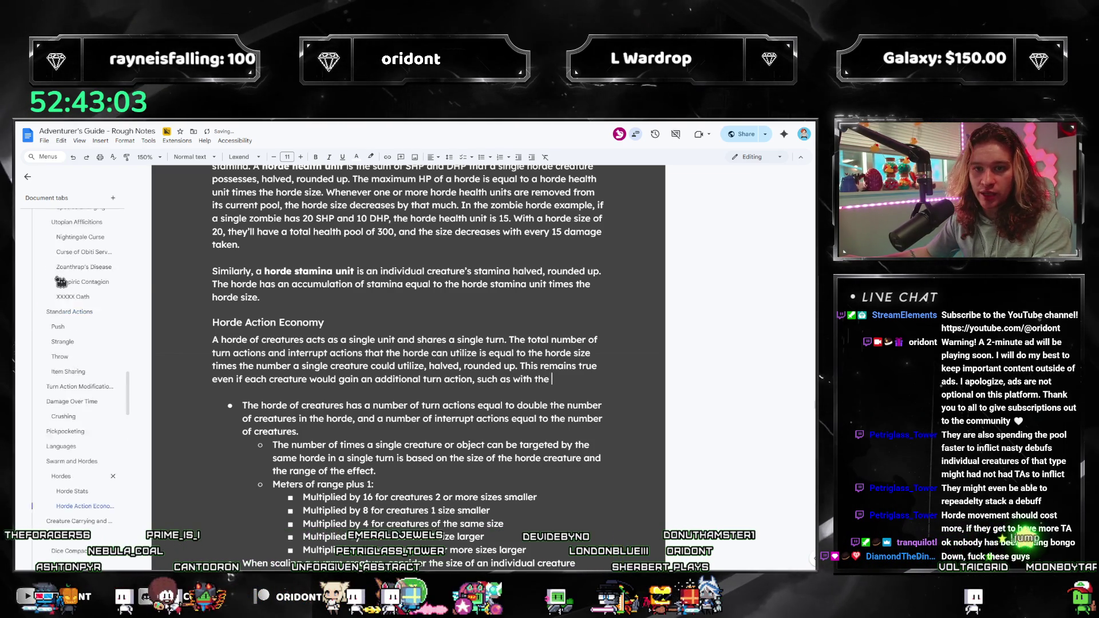
Bold the talent names Battle Cry and Pirate Hardline, ending the sentence with a period.
key(ctrl+b)
text(Battle Cr)
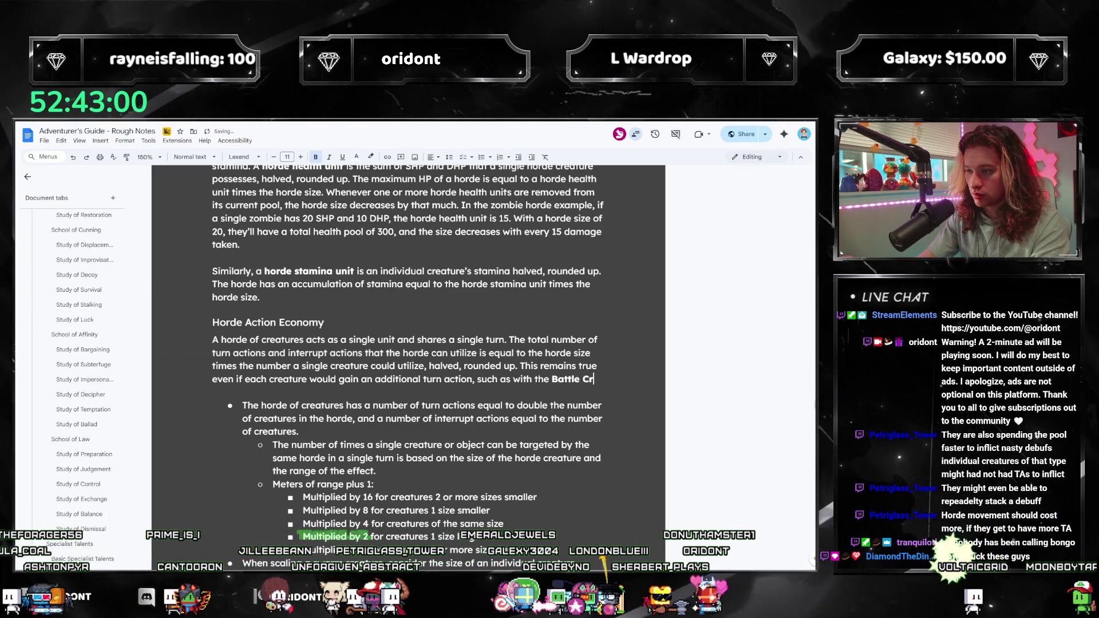
text(y)
key(ctrl+b)
text(talent in the)
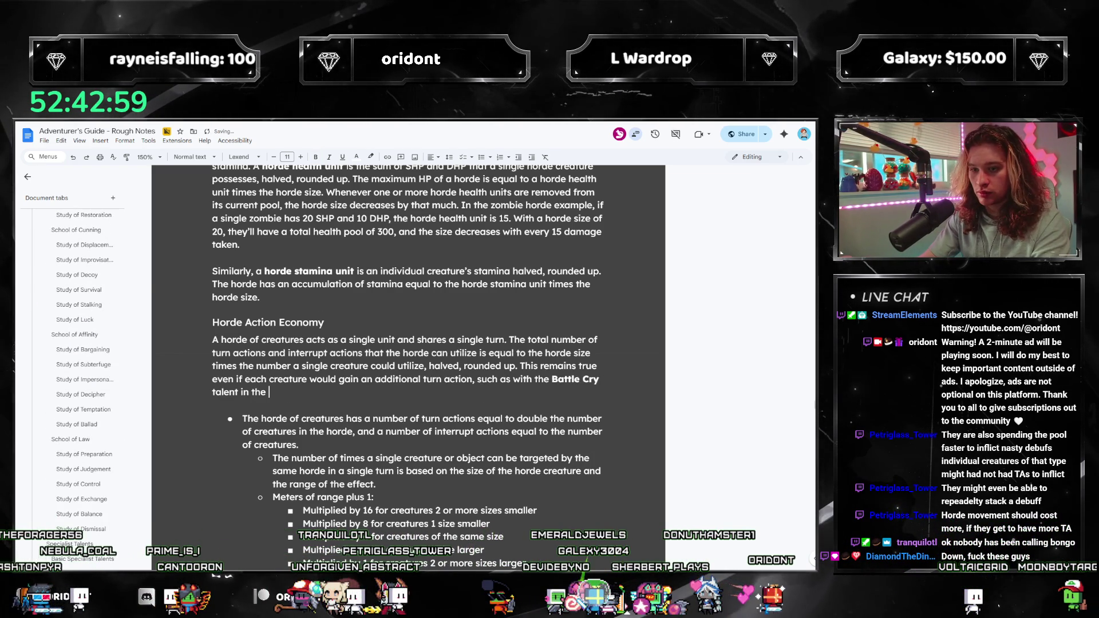
text(dline)
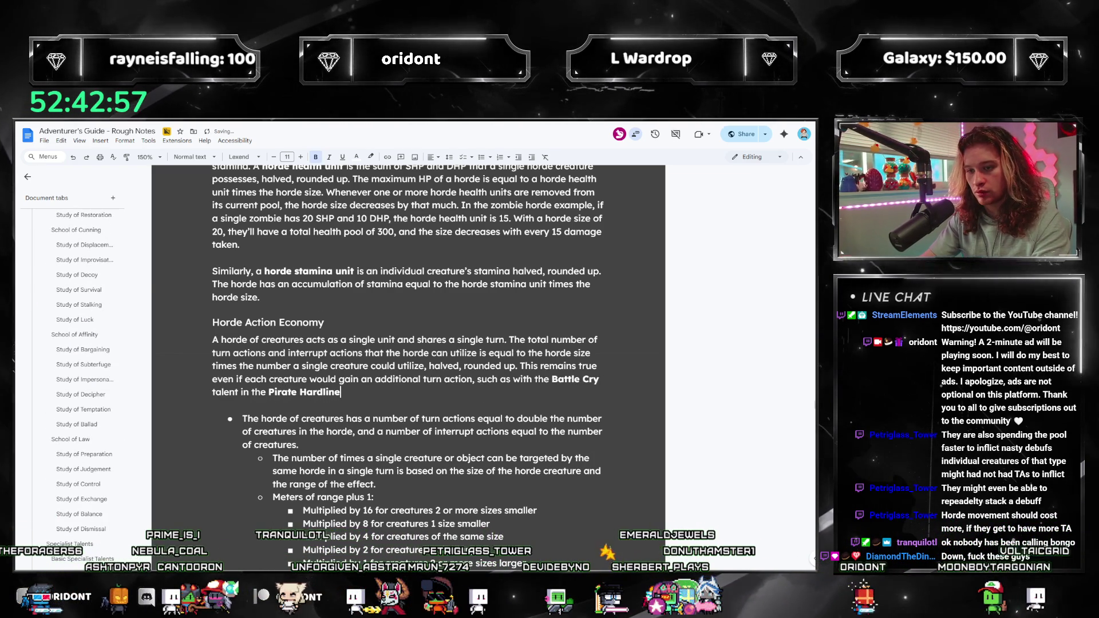
key(ctrl+b)
text(.)
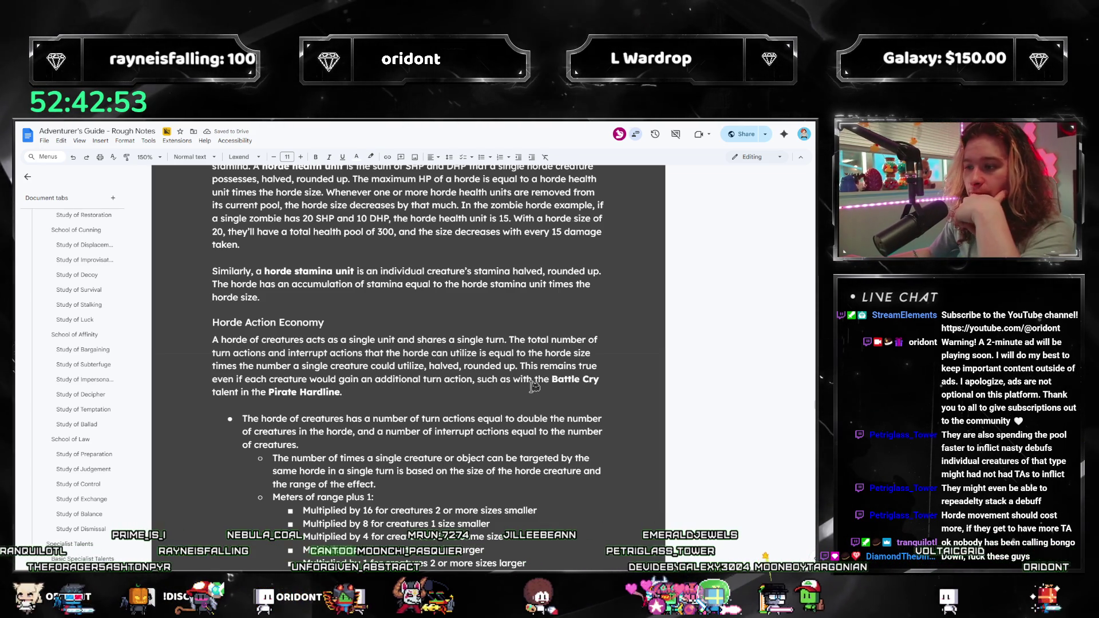
drag(223, 380, 419, 391)
click(420, 391)
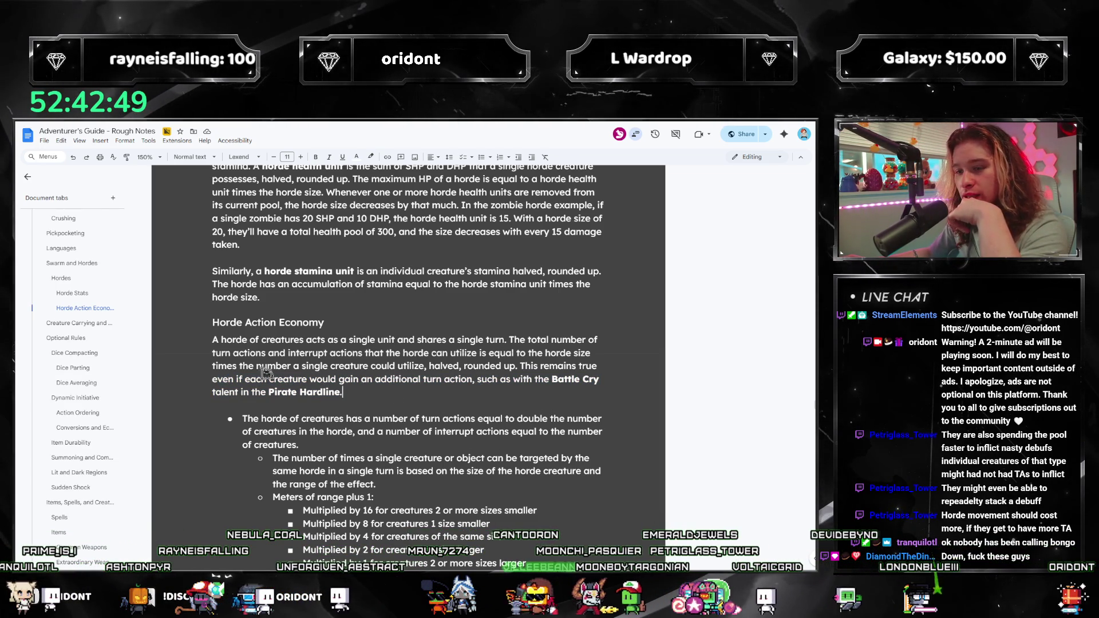
click(402, 397)
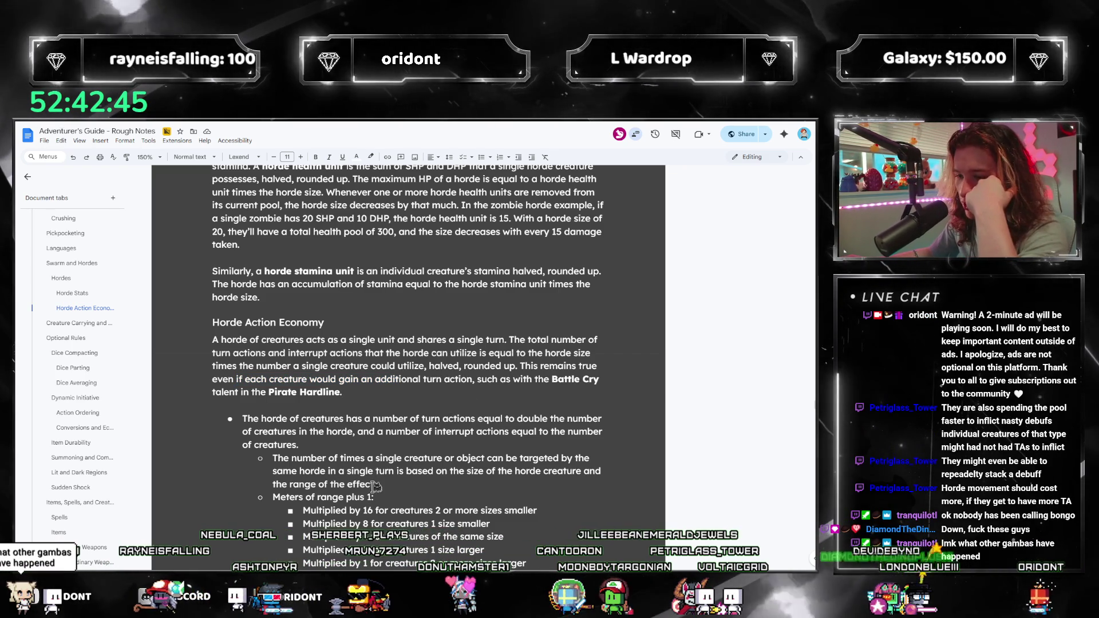
scroll(373, 491, down, 1)
scroll(373, 491, down, 1)
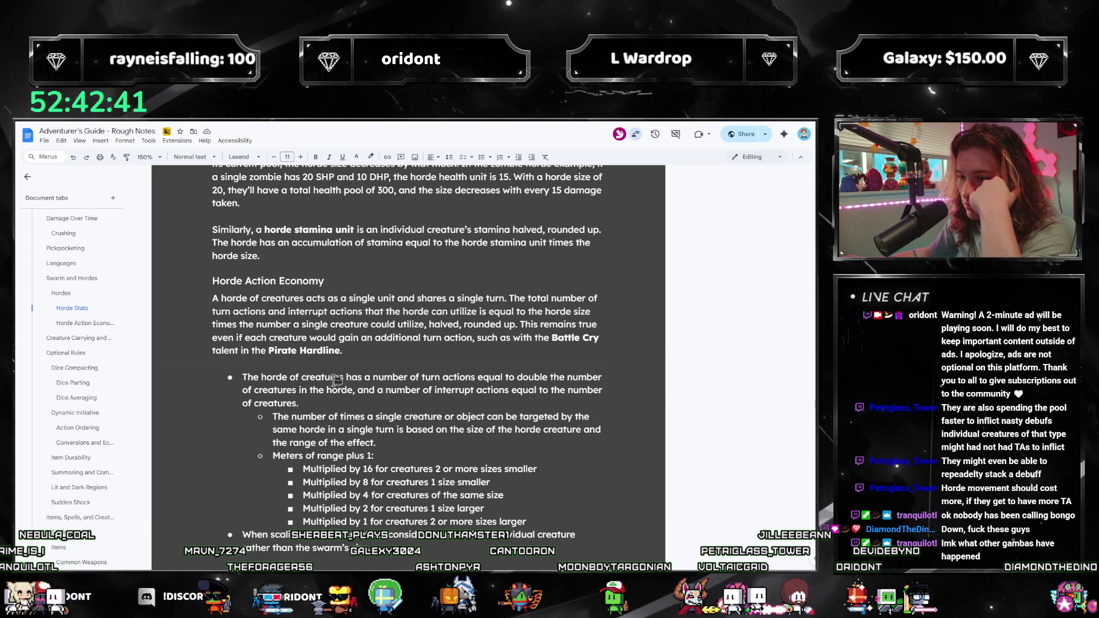
drag(333, 402, 233, 381)
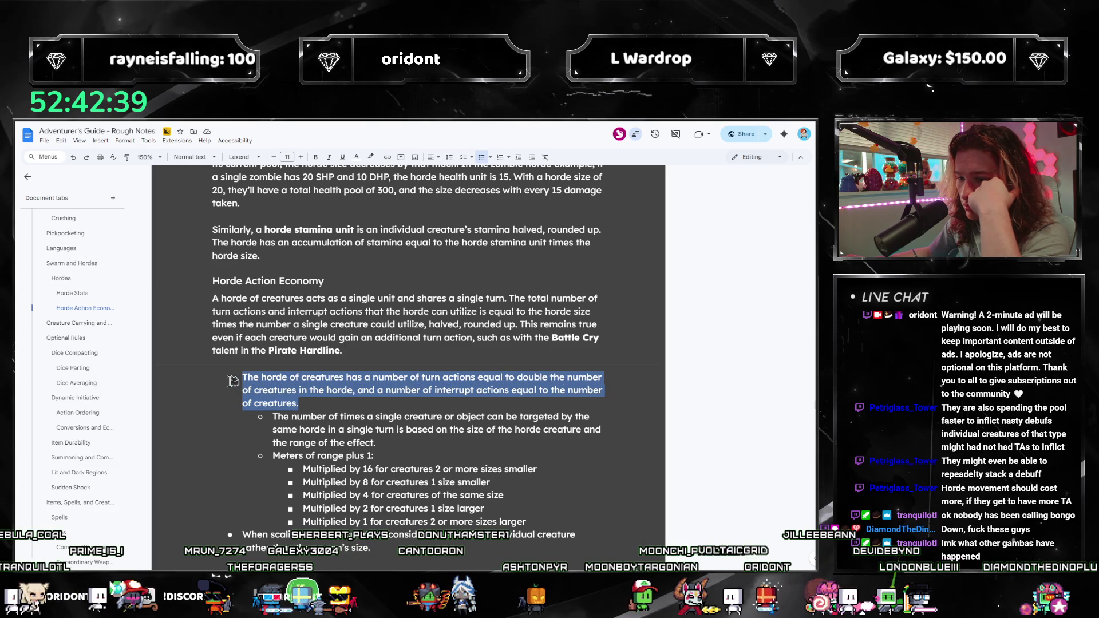
click(383, 352)
Add a 'Due to spacing,' paragraph limiting horde targeting per turn; non-horde creatures get 2 interrupt actions.
key(Return)
key(Return)
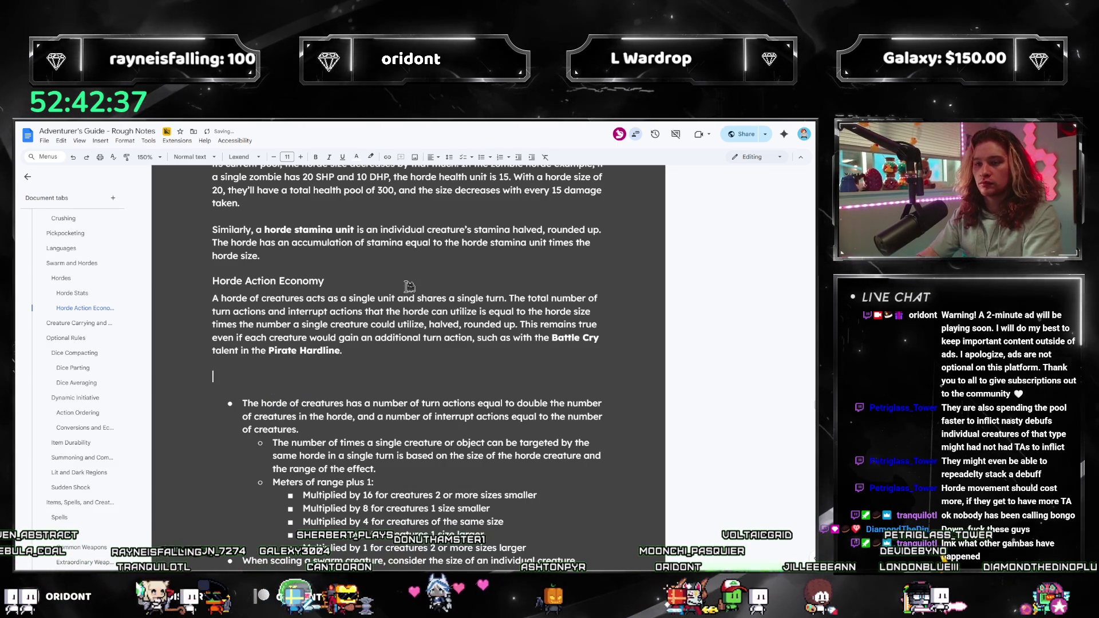
text(Due to )
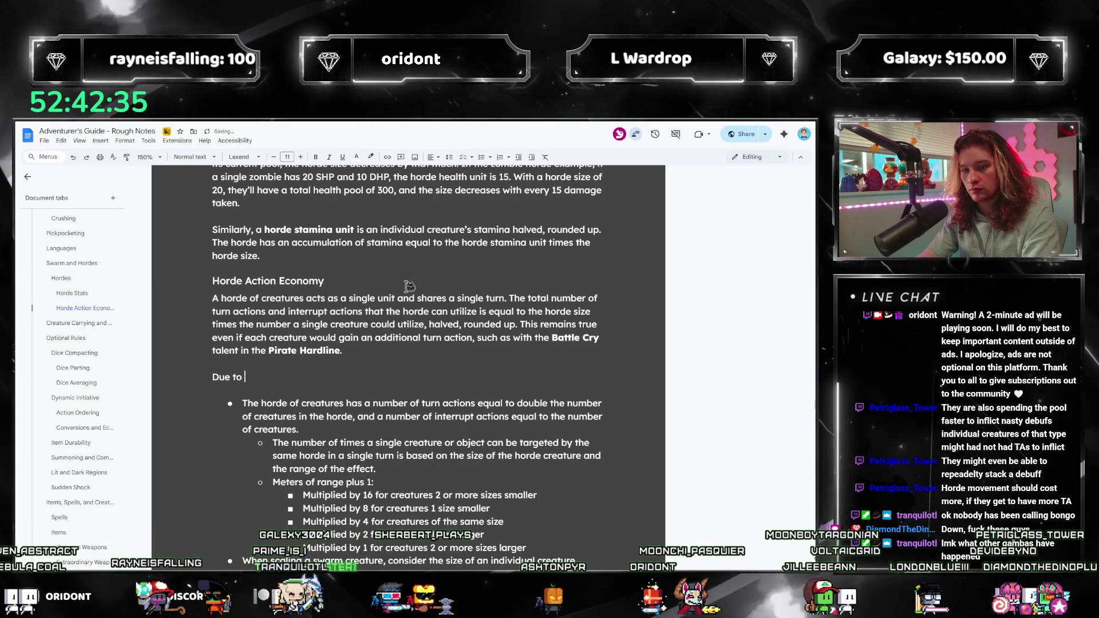
text(spacing, an entire hor)
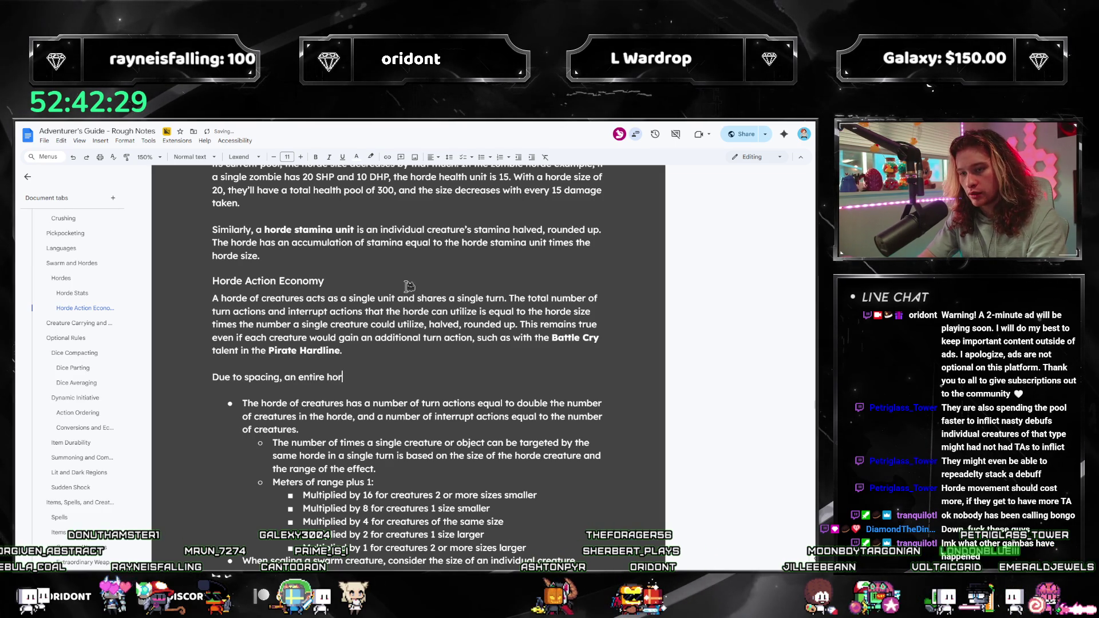
text(ited )
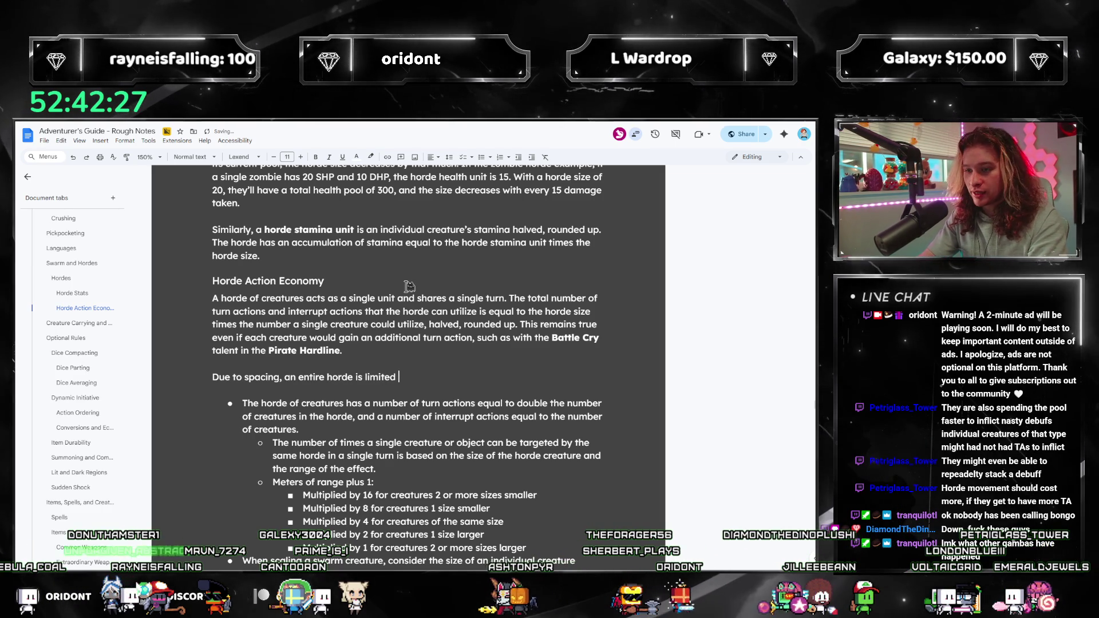
text(in how many tim)
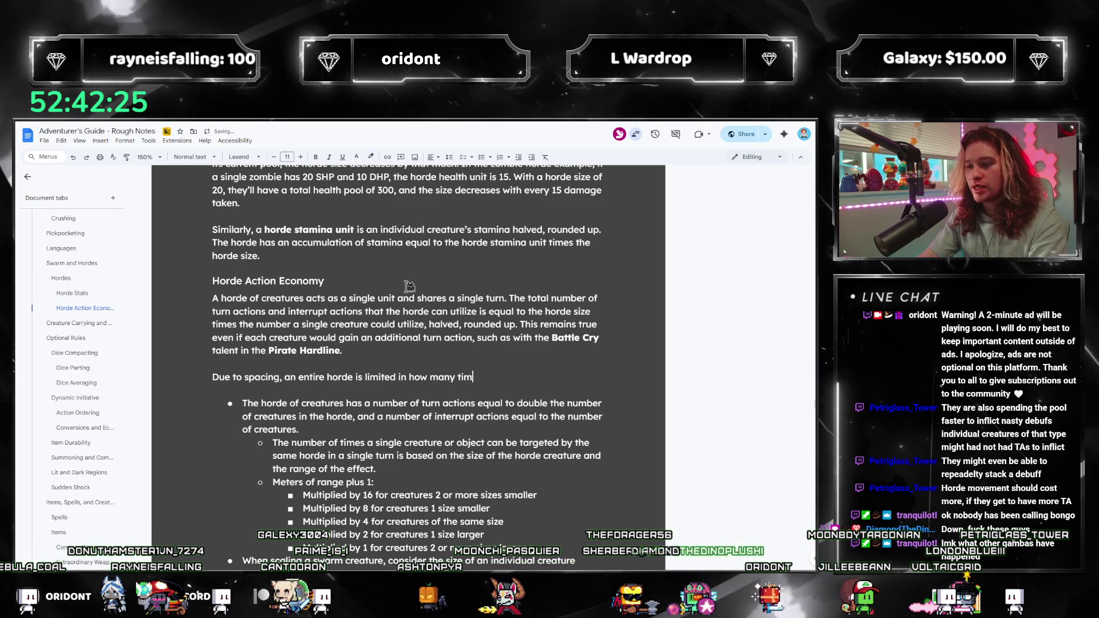
text(es it can target)
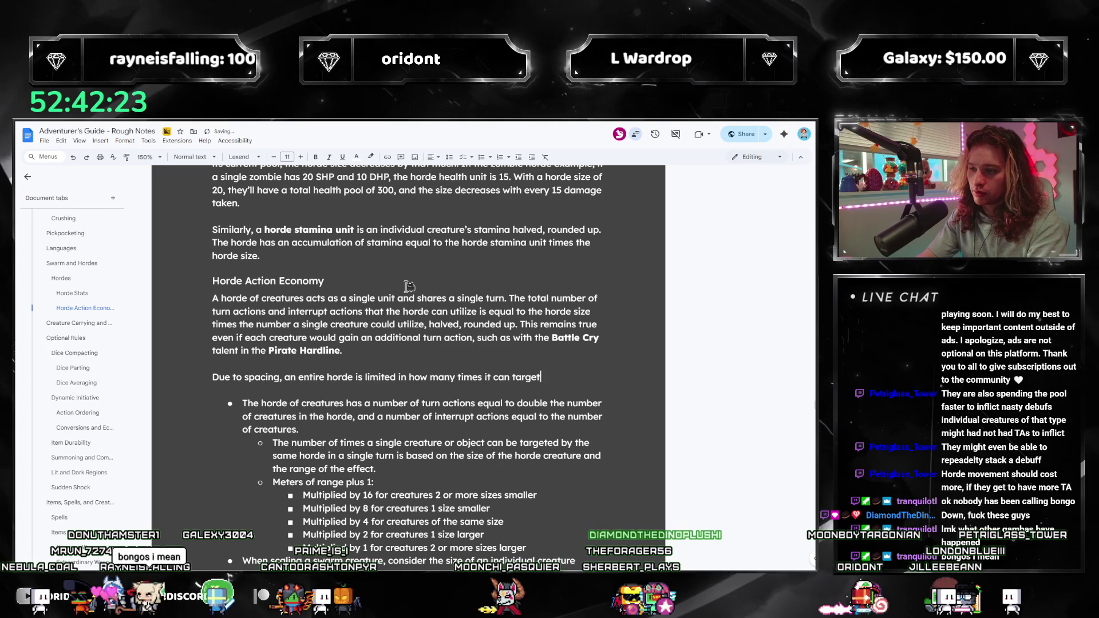
text( theject or creature)
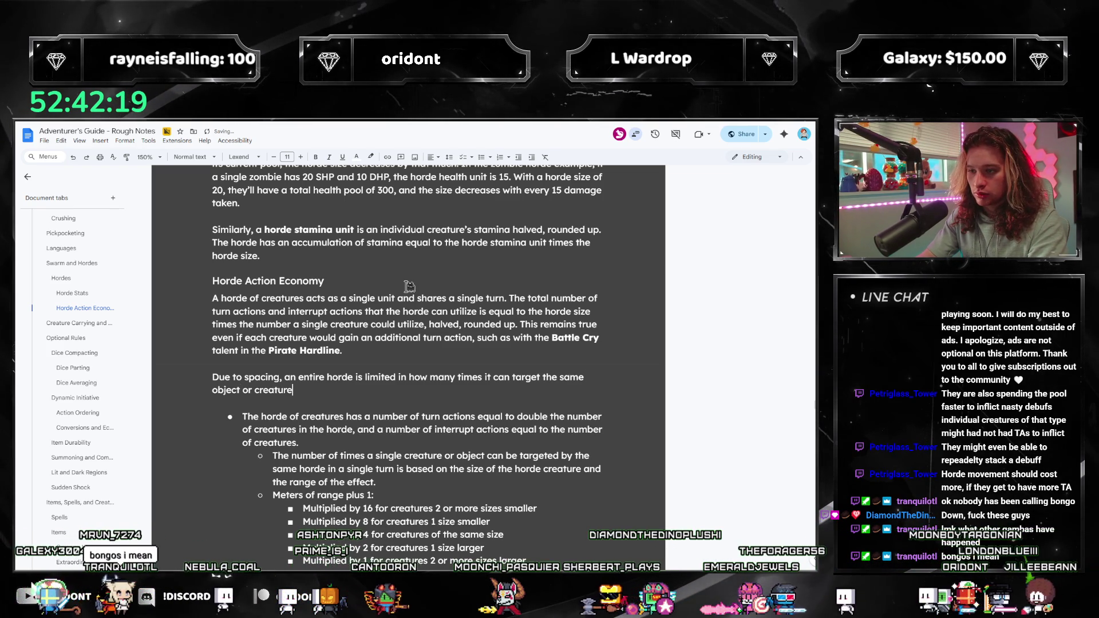
text( turn.)
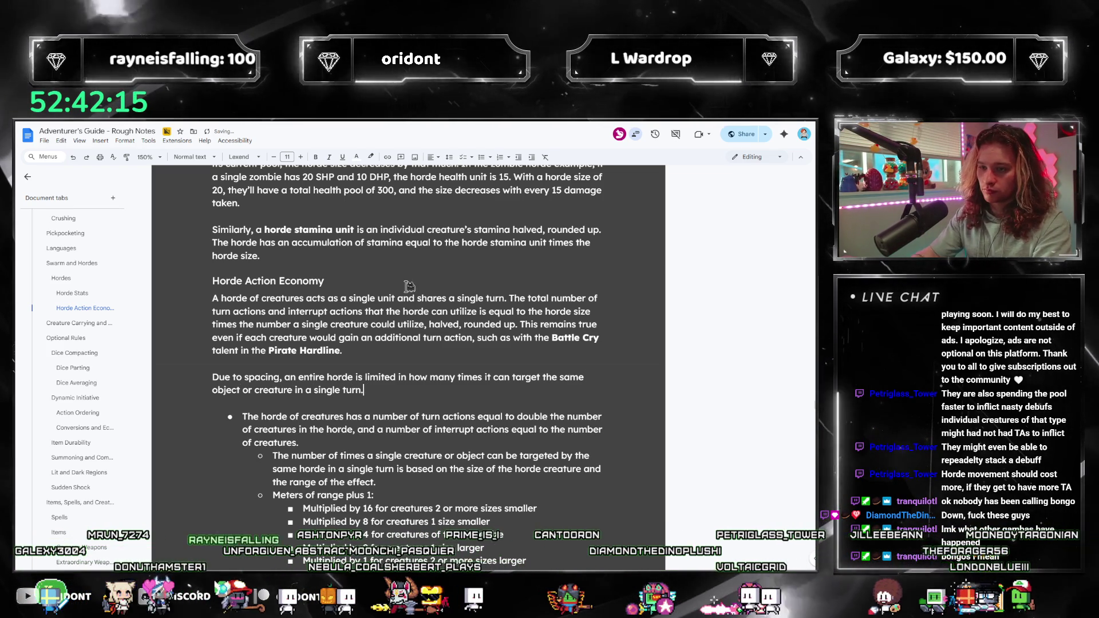
text( Notably, )
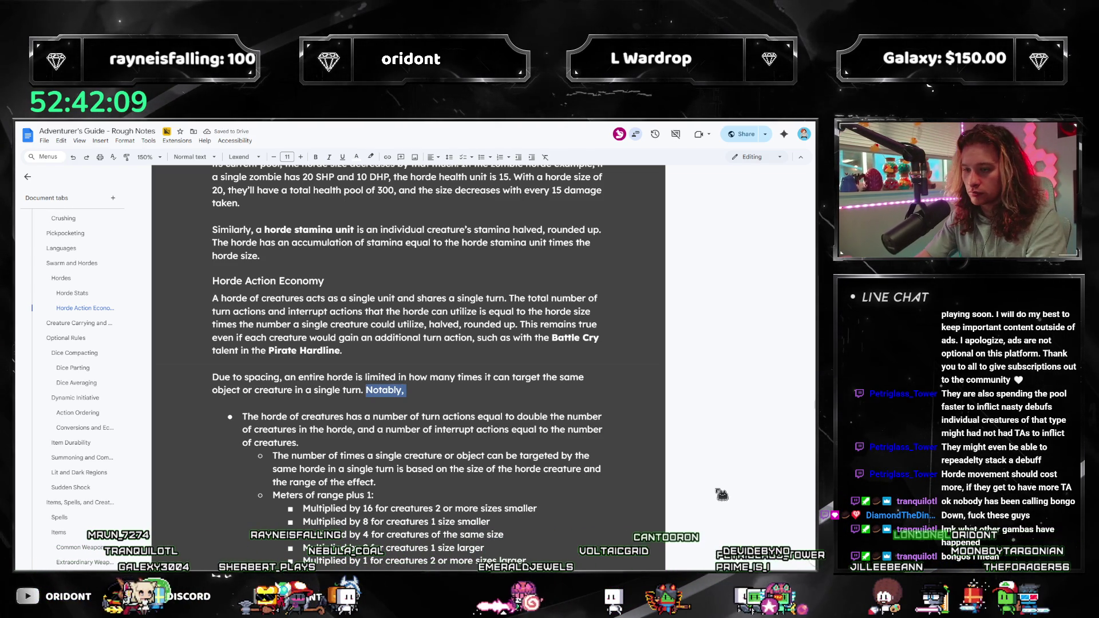
text(on-horde c)
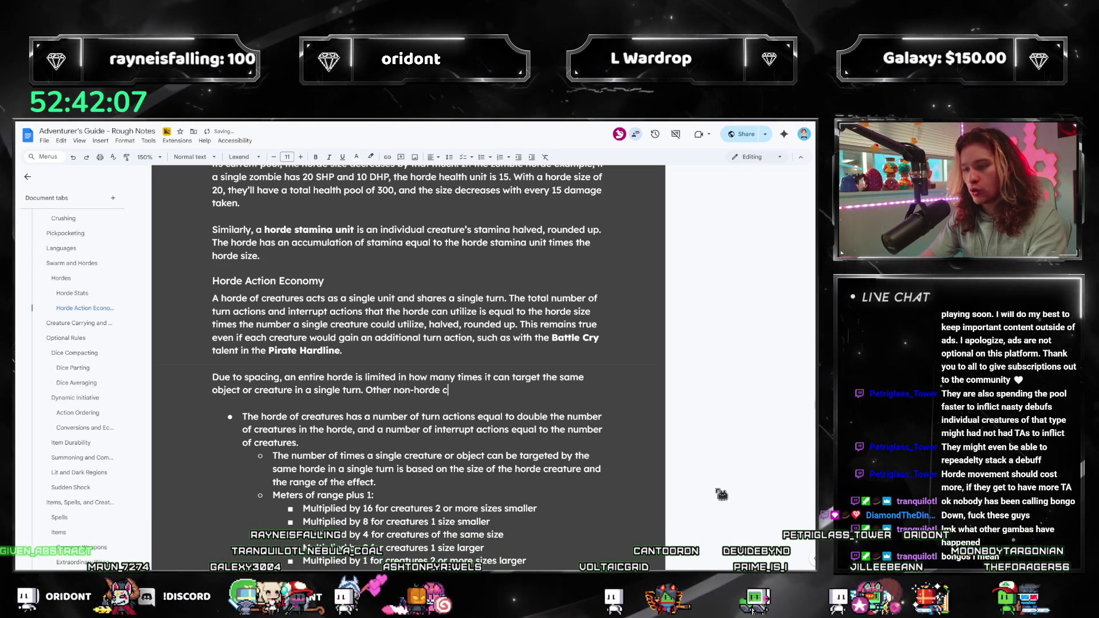
text(reatures )
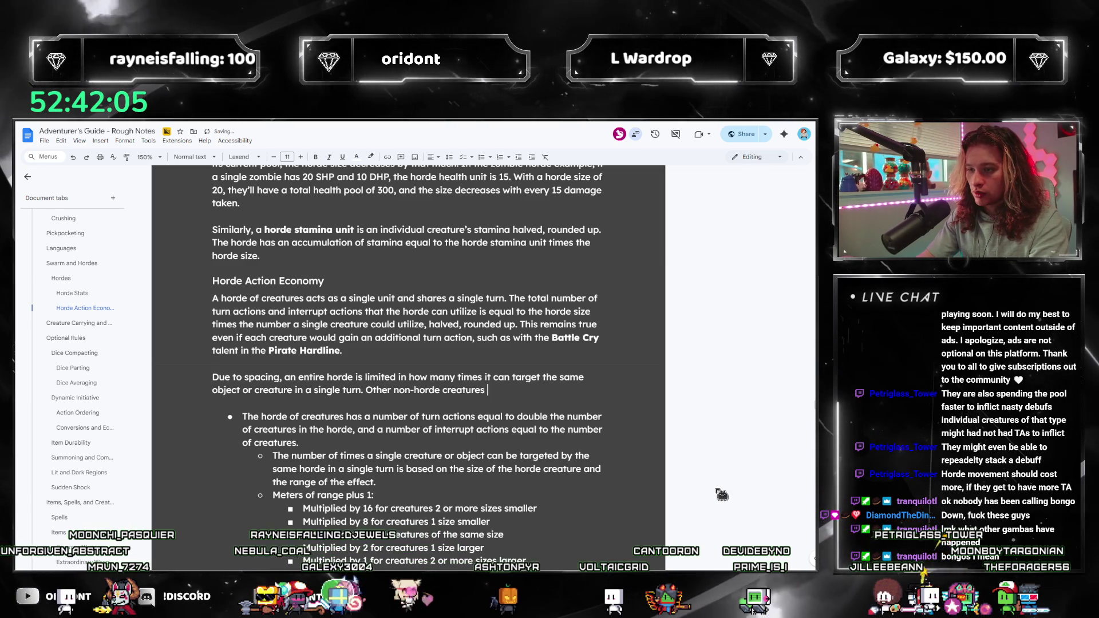
text(still only receive)
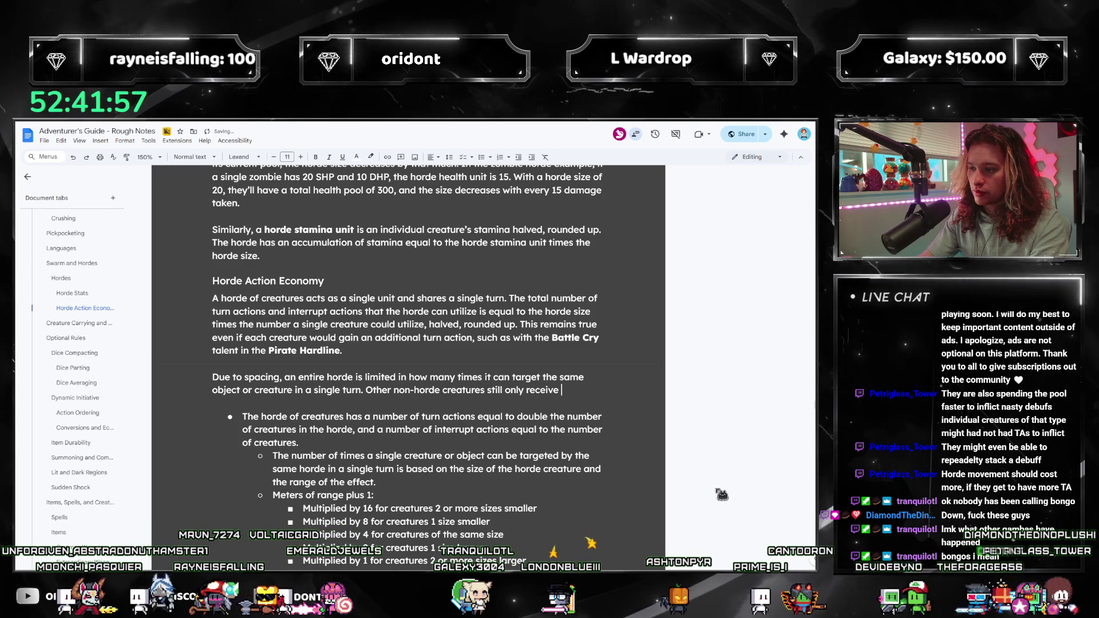
text(a s)
text(tandard 2 interru)
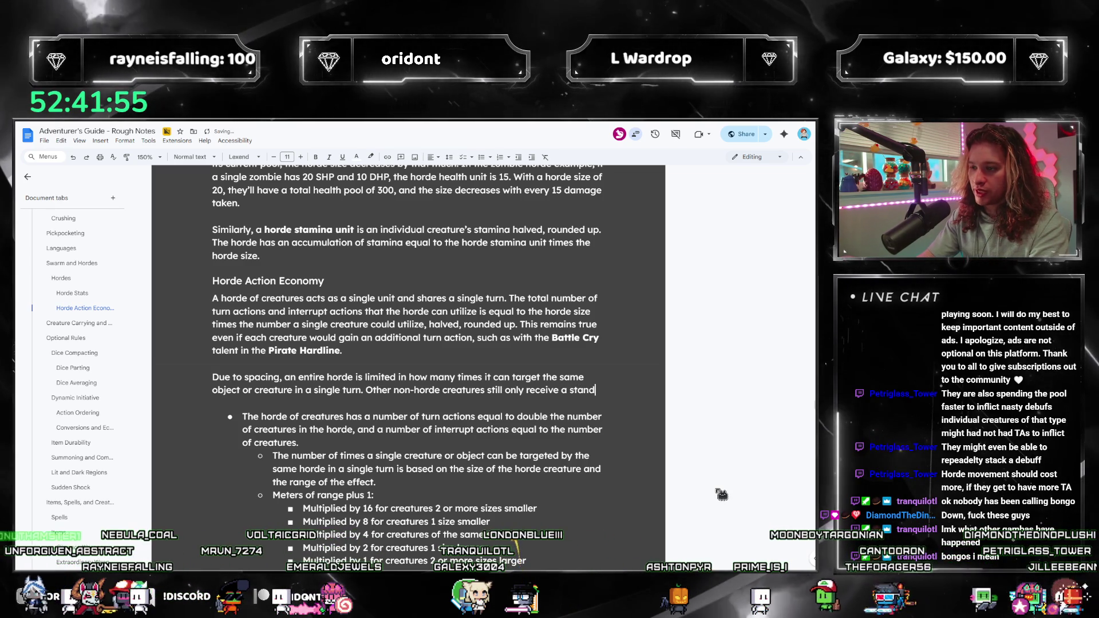
key(BackSpace)
text(pt actions on the horde’s turn.)
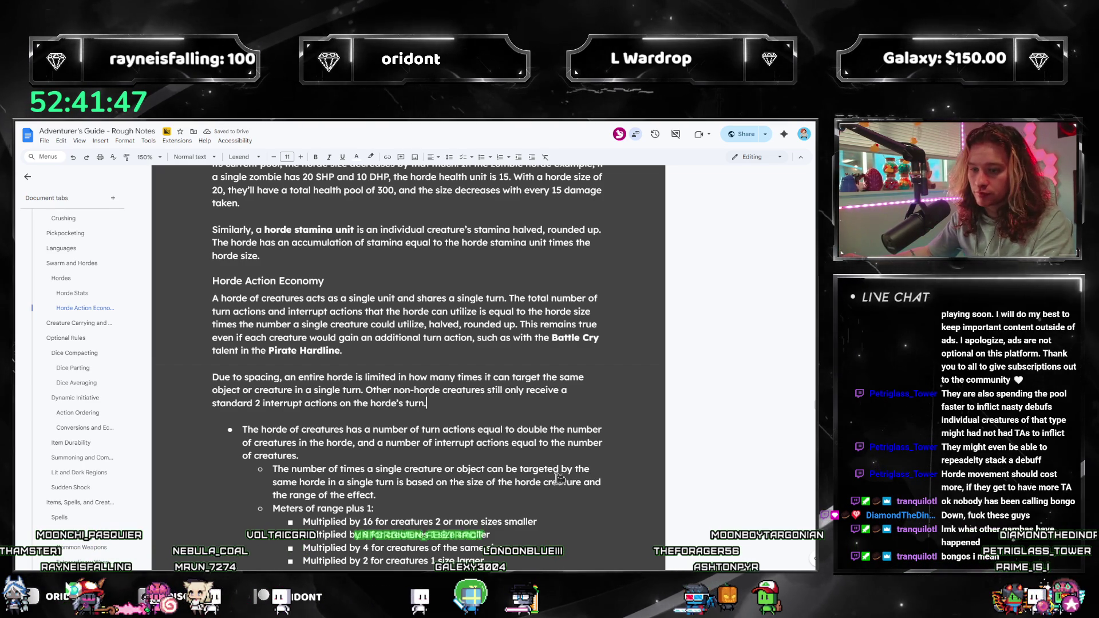
scroll(303, 344, down, 2)
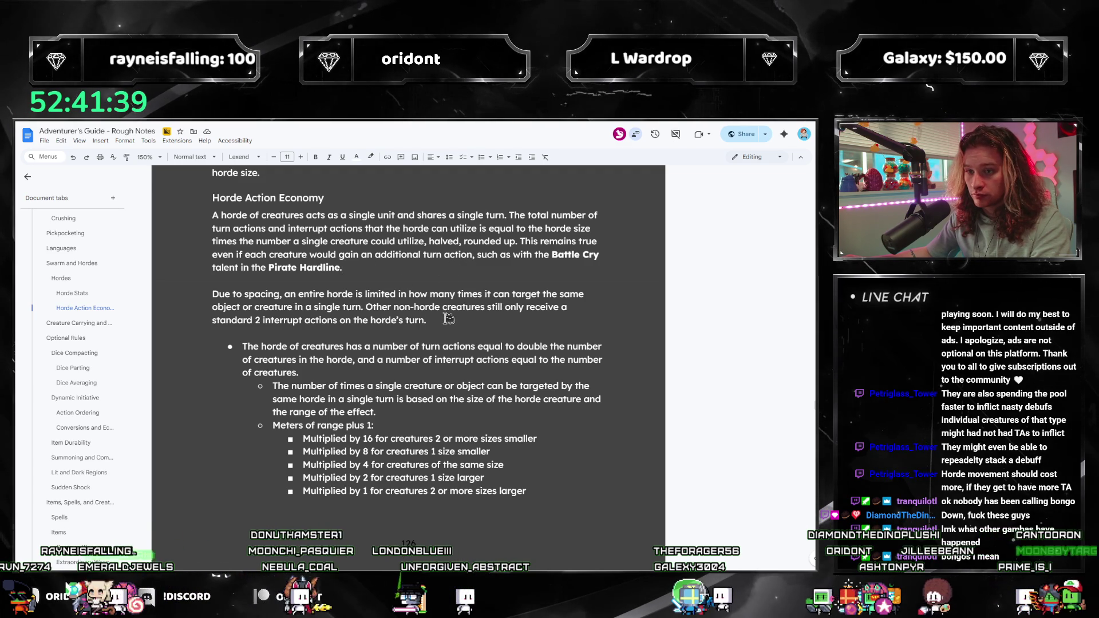
Move the non-horde creatures sentence to the start of the paragraph, before 'Due to spacing'.
drag(449, 319, 391, 312)
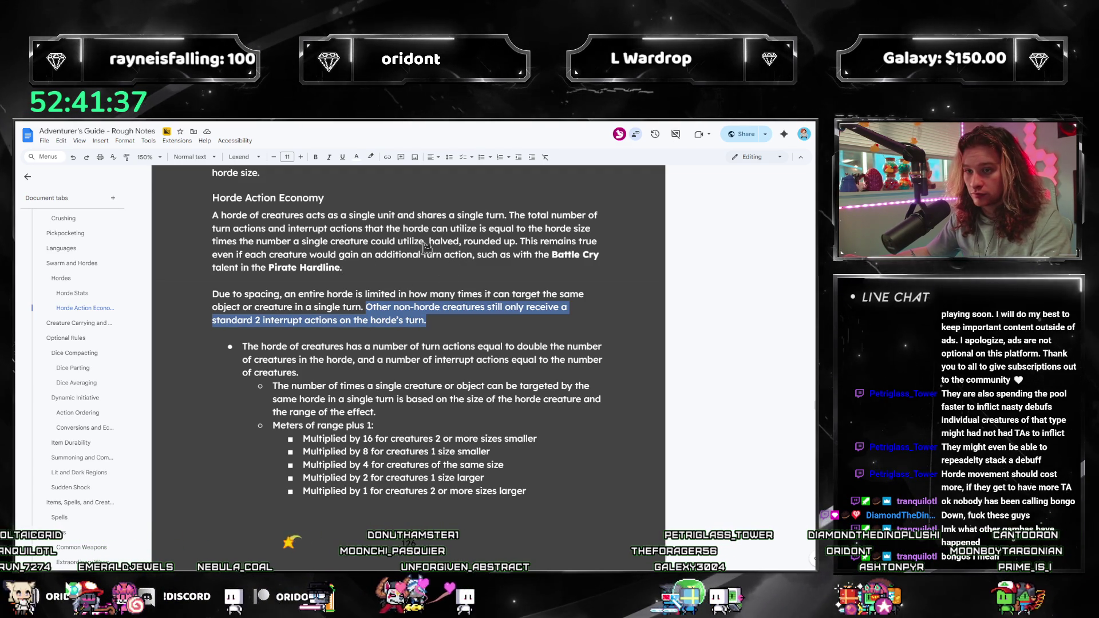
key(BackSpace)
click(212, 294)
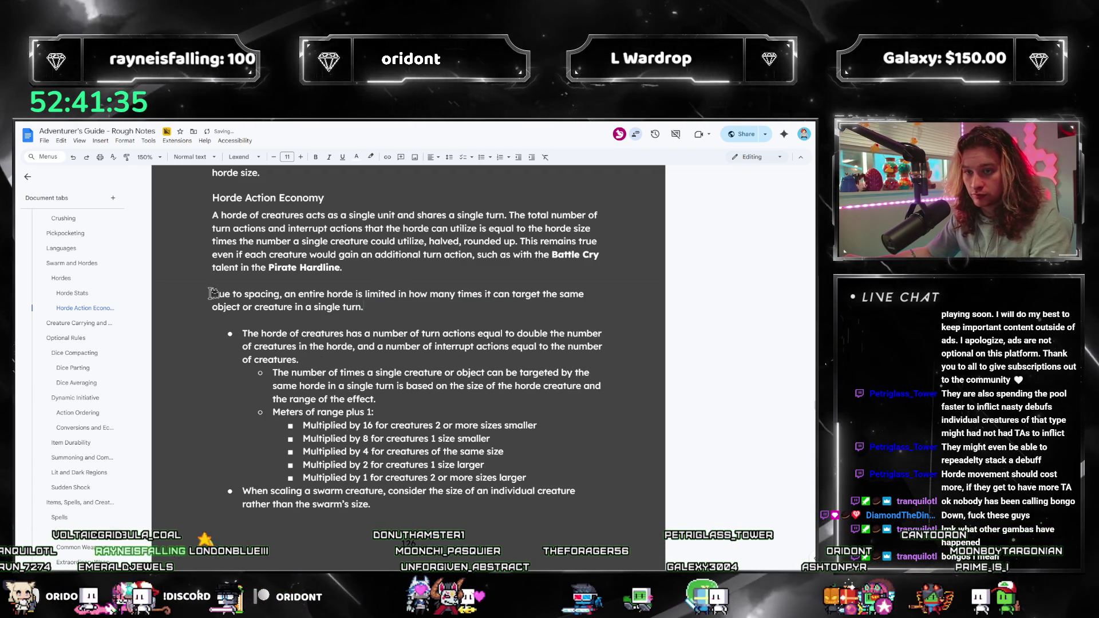
text(Other non-horde creatures still only receive a standard 2 interrupt actions on the horde’s turn.)
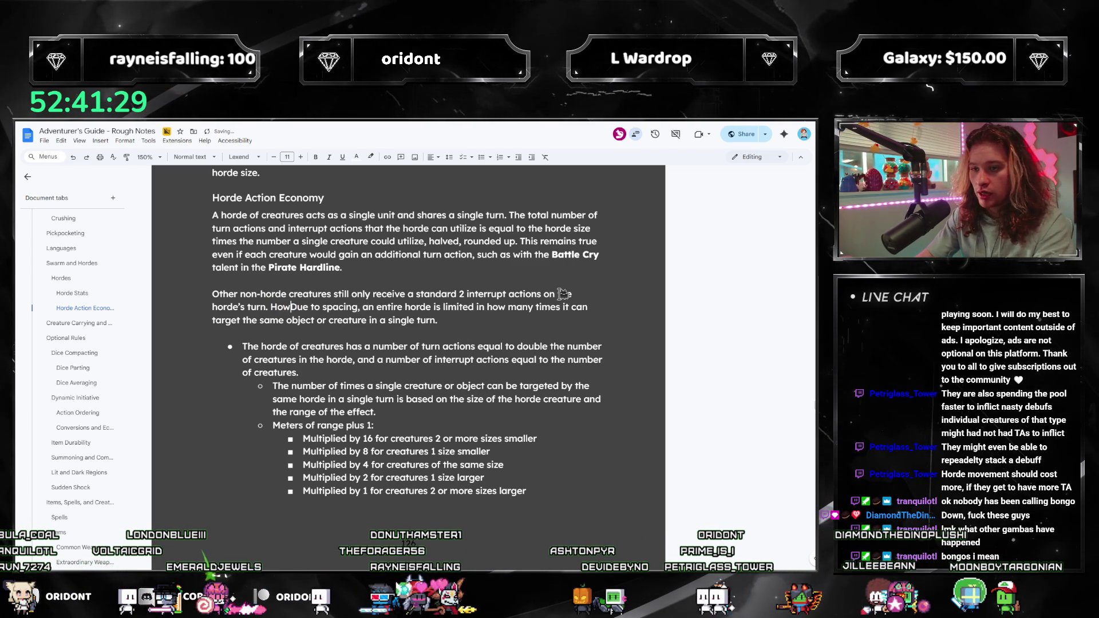
text(d)
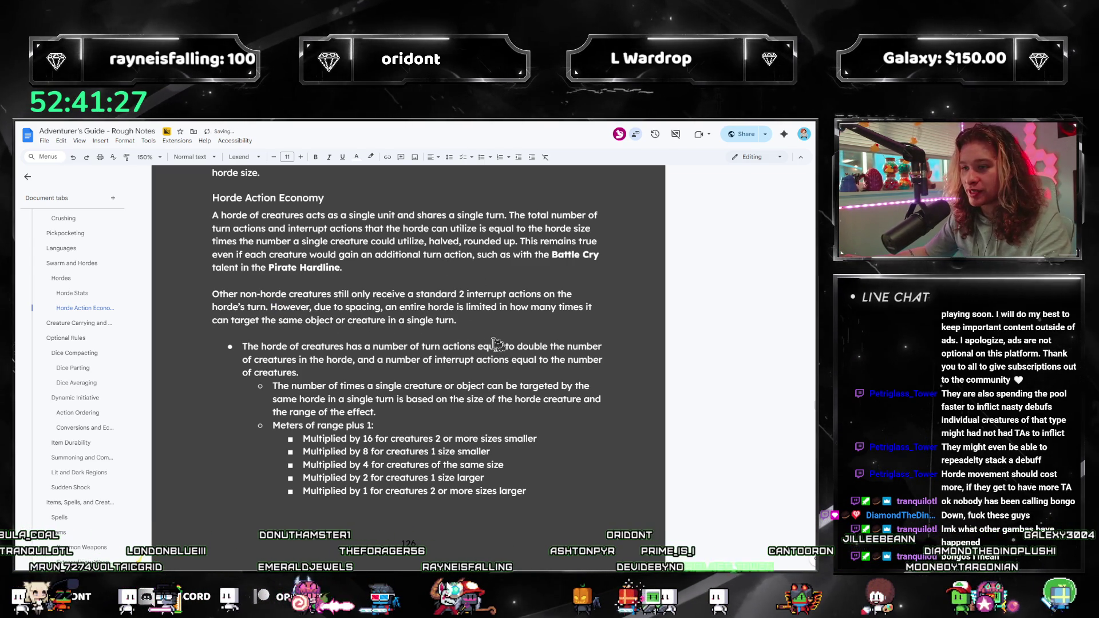
Add that the targeting limit is based on the size of an individual creature.
click(495, 342)
text(This is based on)
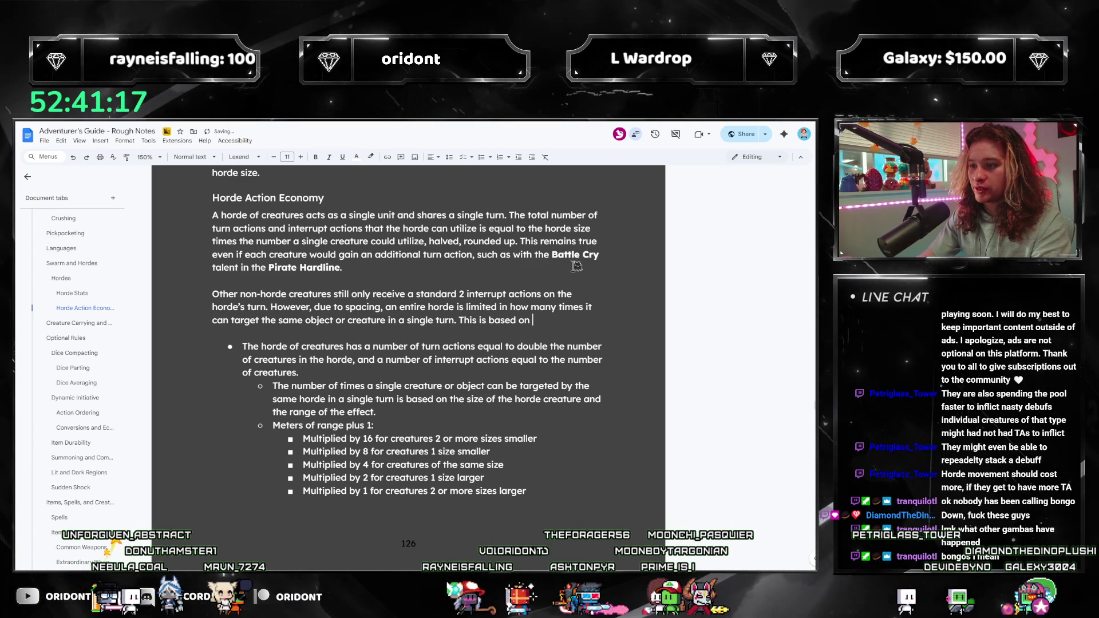
text(the size of an idvi)
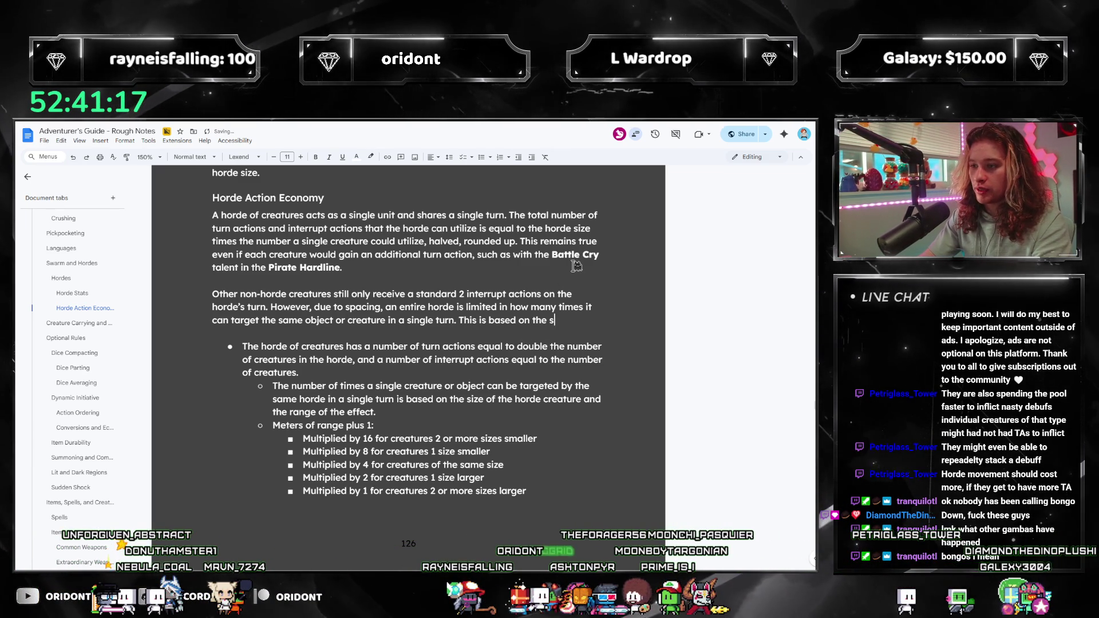
key(BackSpace)
key(BackSpace)
key(BackSpace)
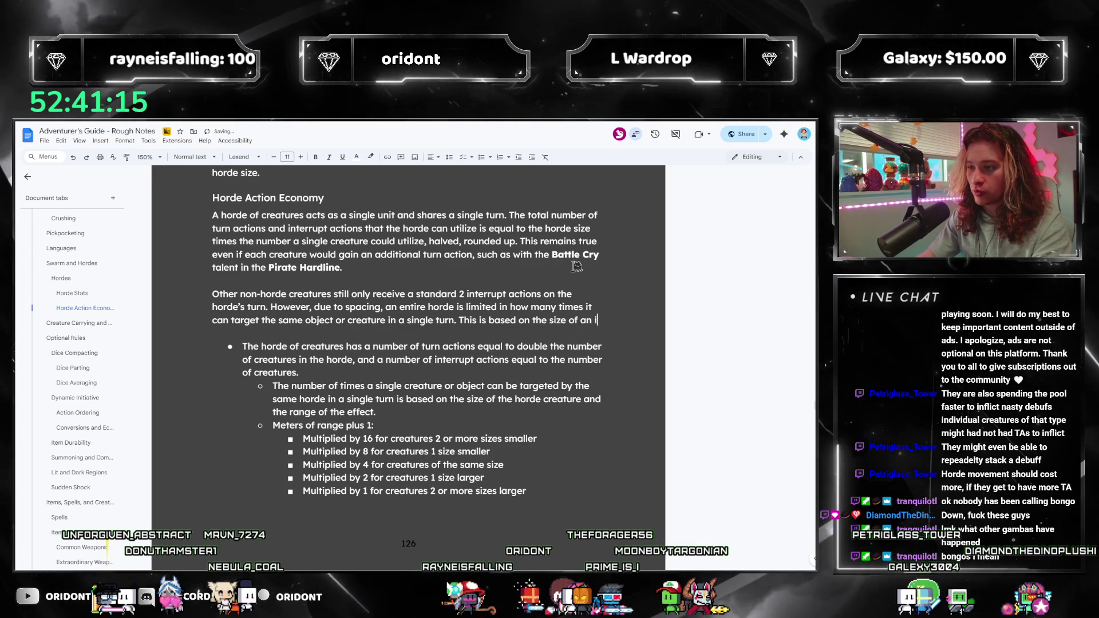
text(ndividual c)
key(Tab)
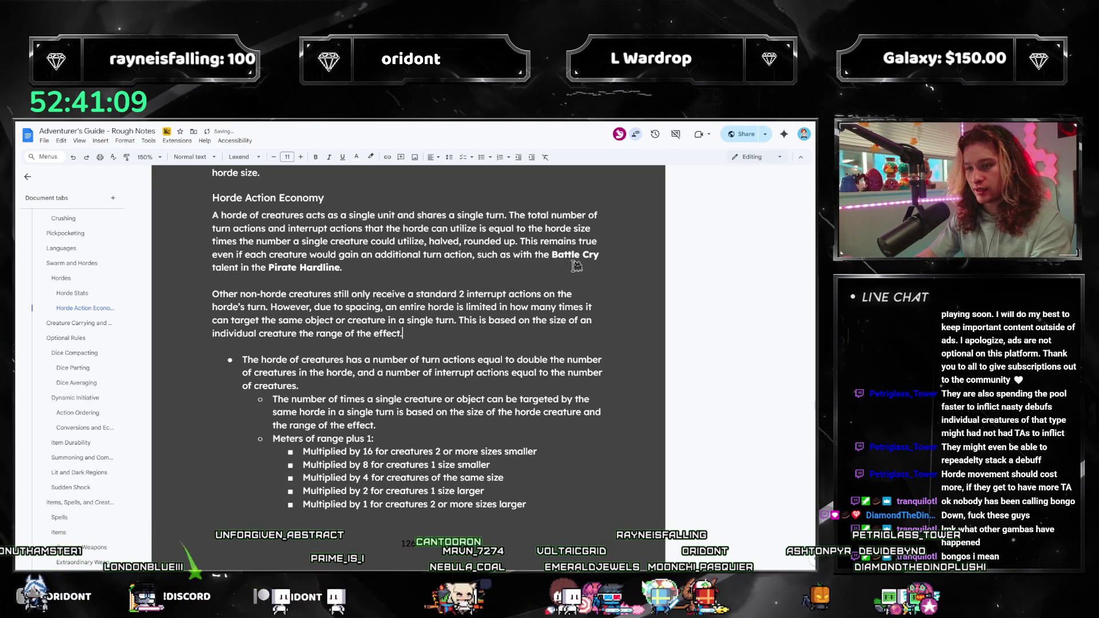
Accept the grammar fix so it reads 'individual creature and the range of the effect'.
click(286, 334)
click(347, 358)
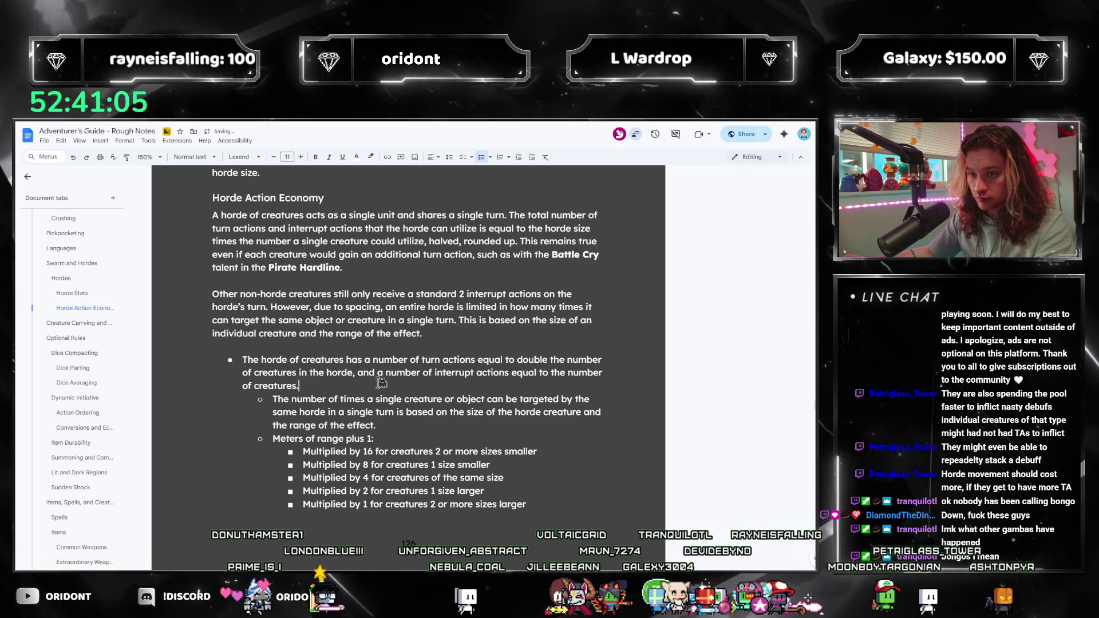
click(409, 423)
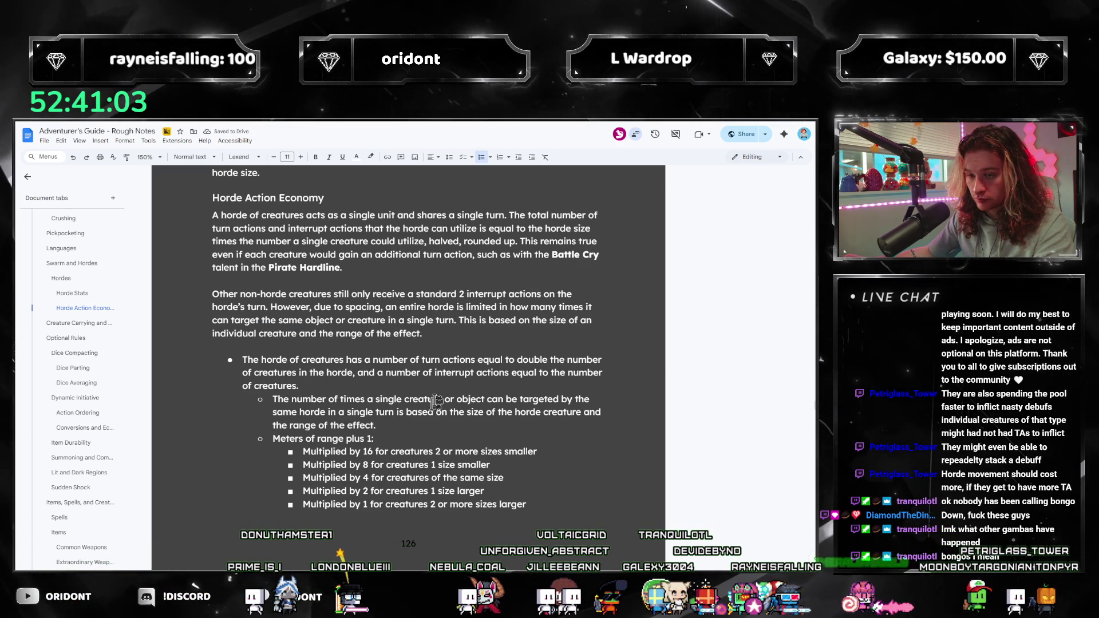
click(558, 330)
Add 'This can be calculated by adding 1 to the number of meters of range it has, and multiplying accordingly.'.
text(s can be )
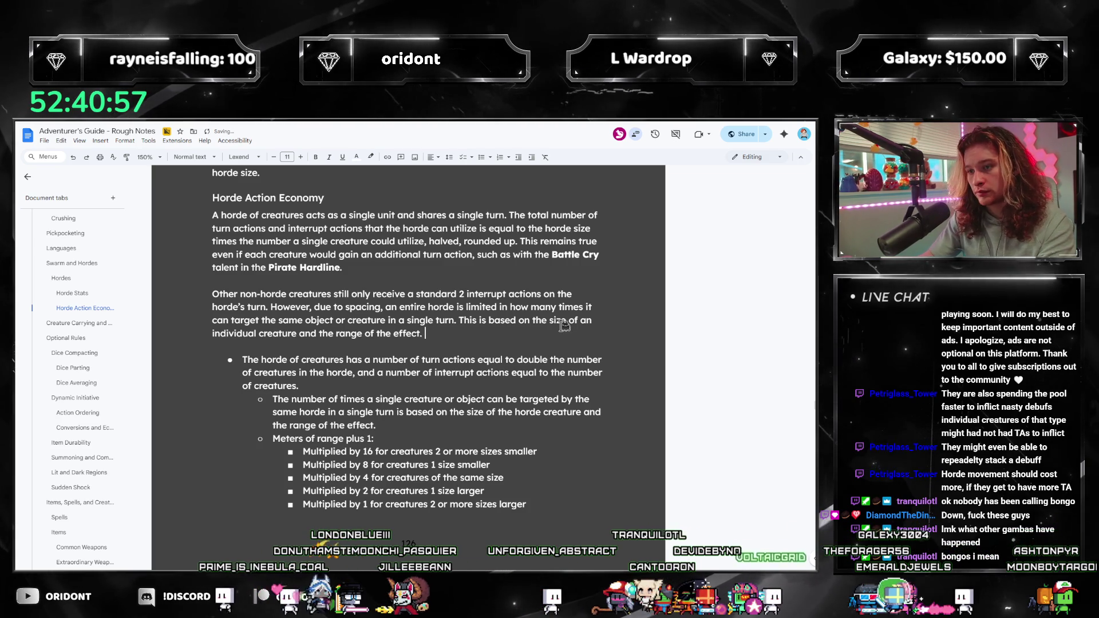
text(ca)
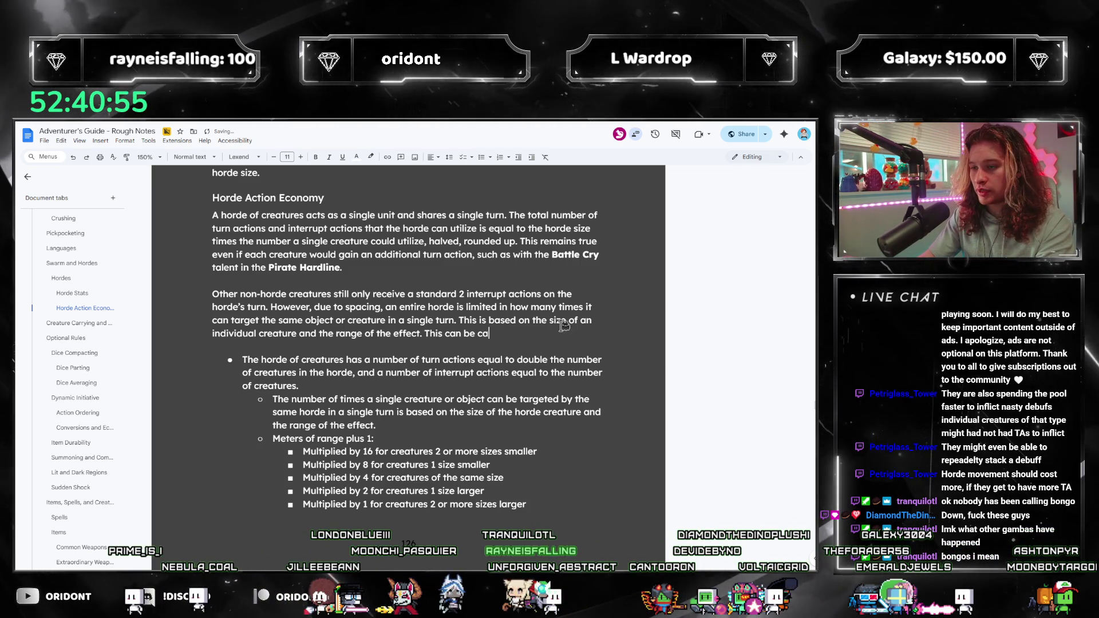
text(lculated by adding 1 to)
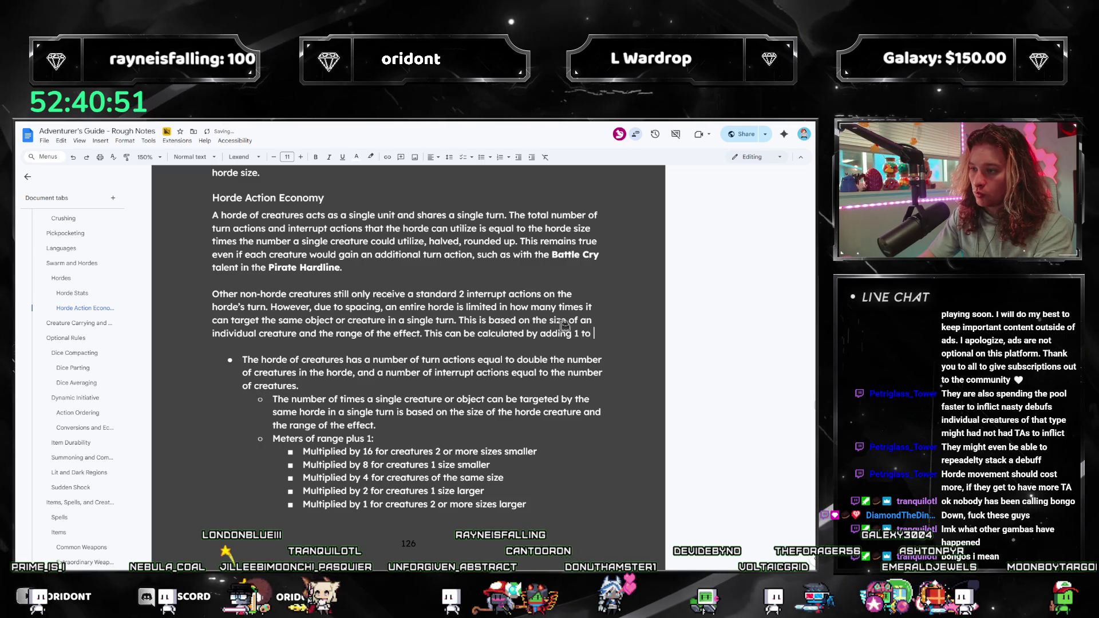
text( the number of meters of range it has)
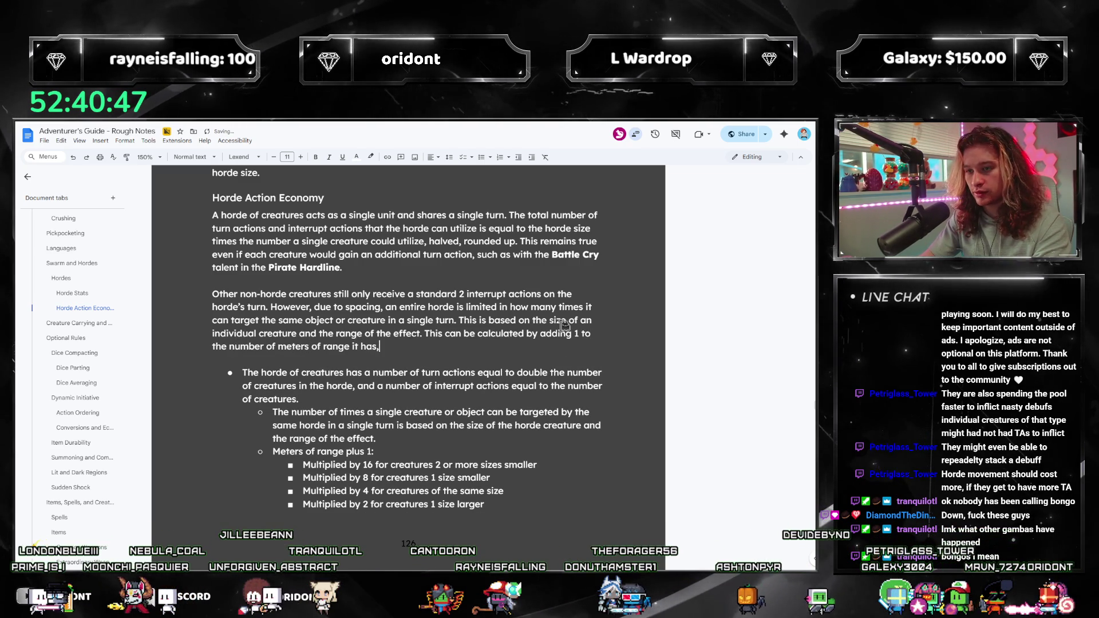
text(, and multiplying acor)
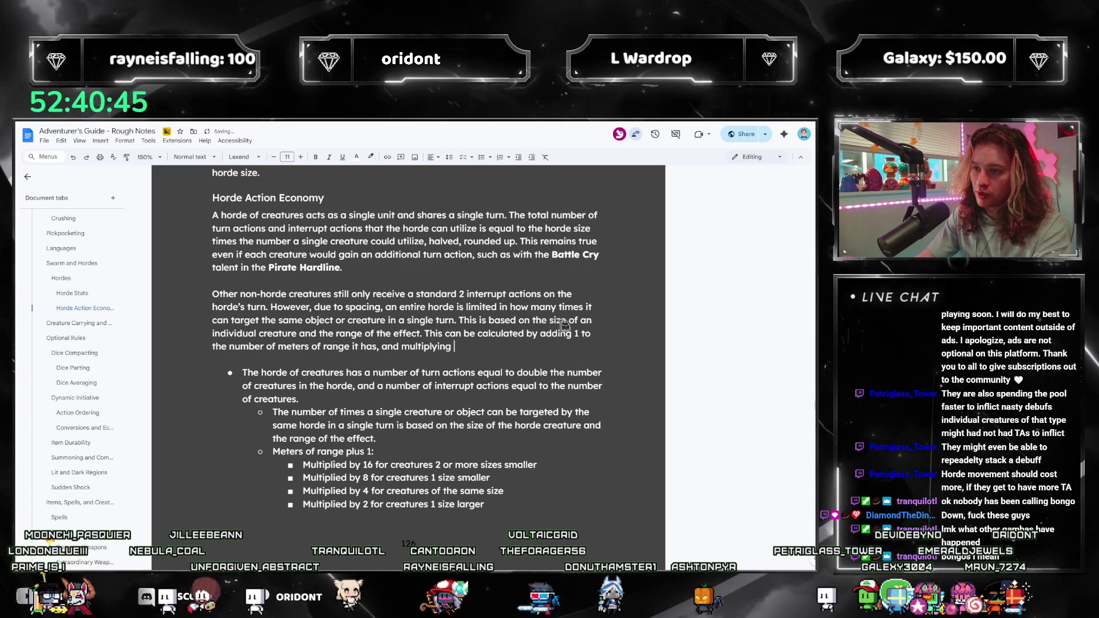
key(BackSpace)
key(BackSpace)
text(cordingly.)
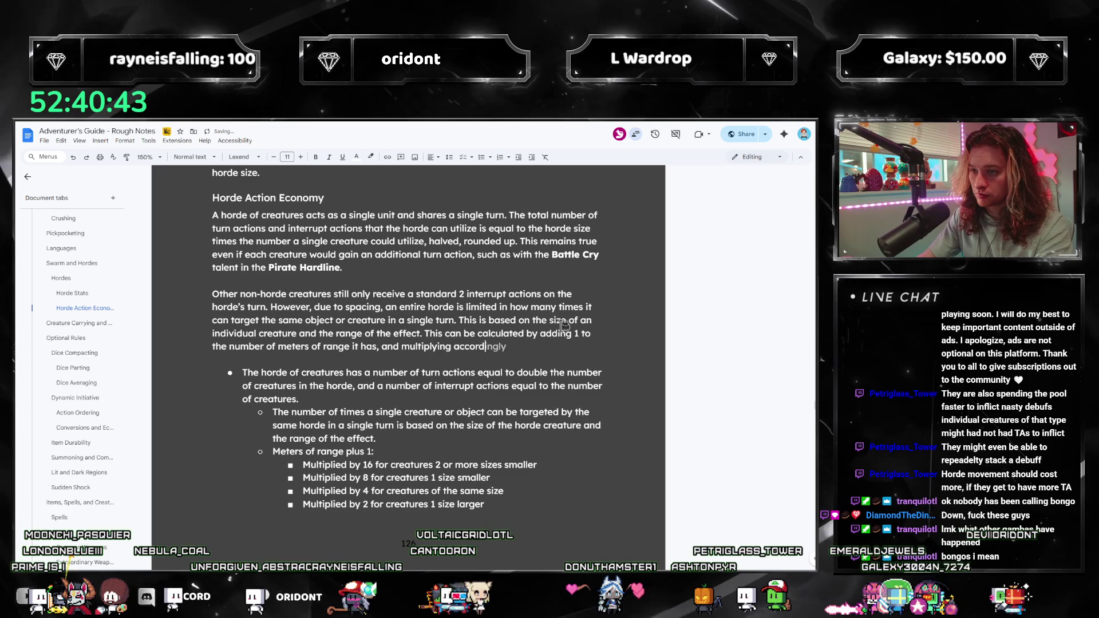
key(Return)
scroll(332, 323, down, 3)
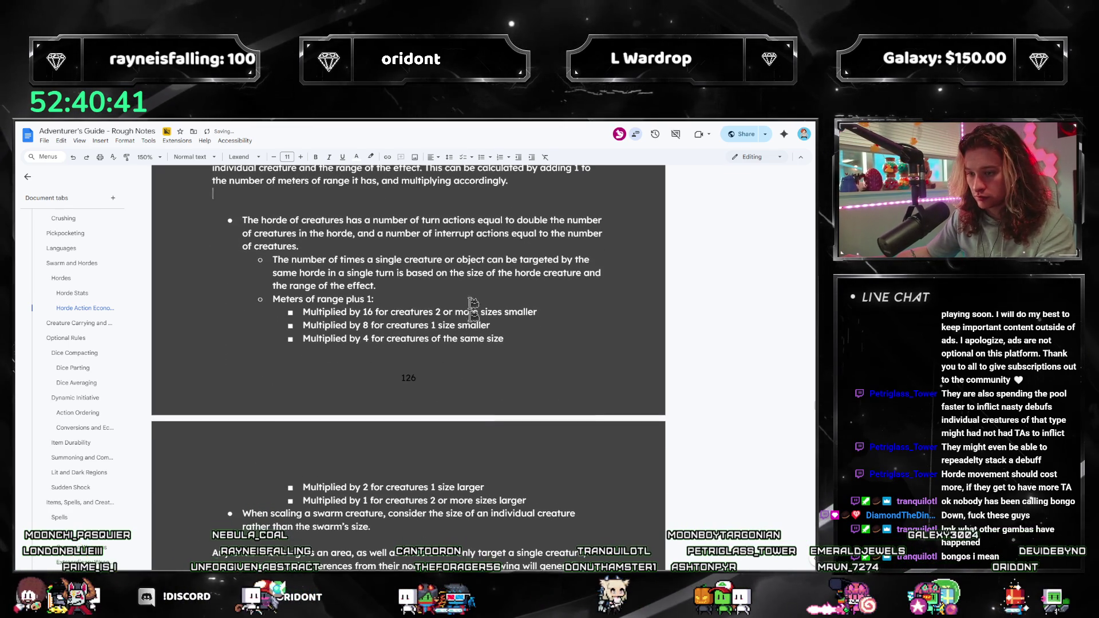
Rework the five 'Multiplied by' lines so they sit under the targeting paragraph.
drag(304, 312, 560, 506)
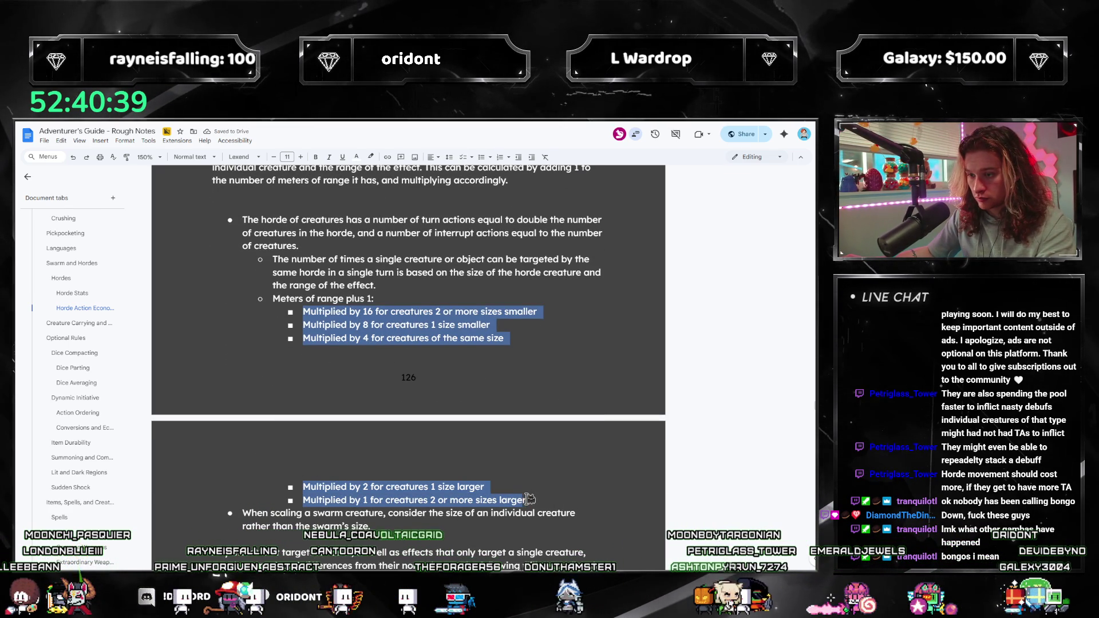
key(BackSpace)
scroll(292, 306, up, 2)
key(ctrl+z)
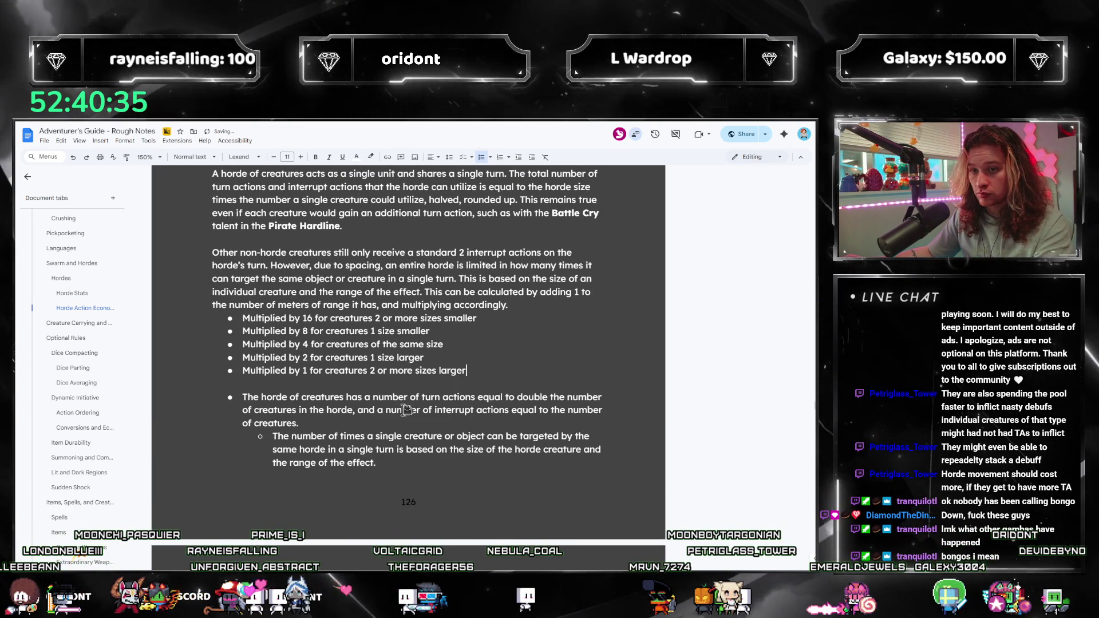
click(517, 307)
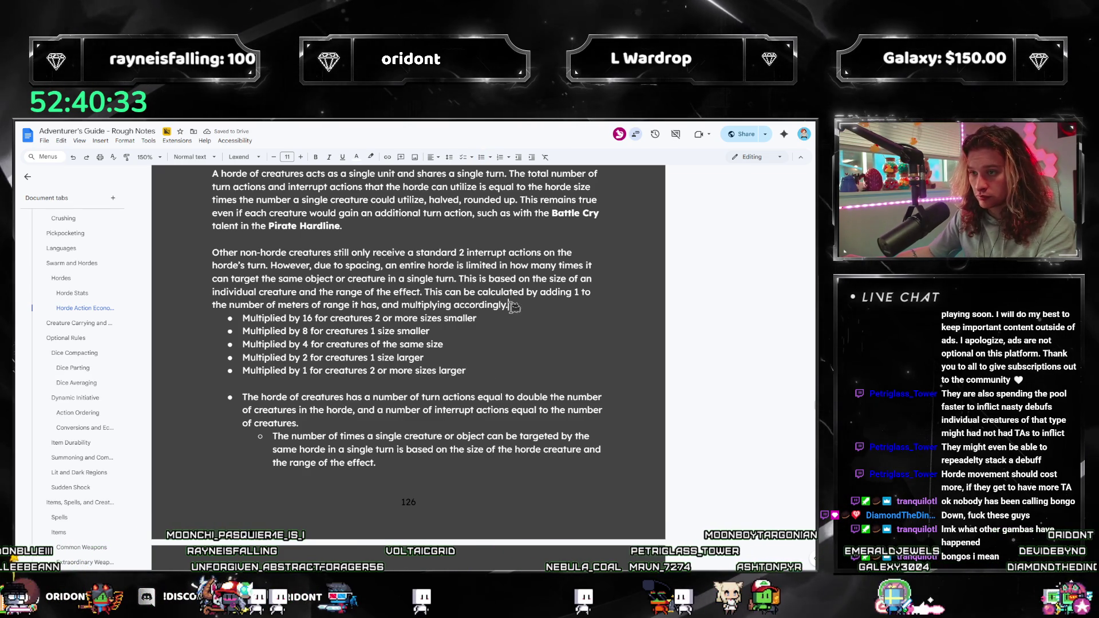
key(Down)
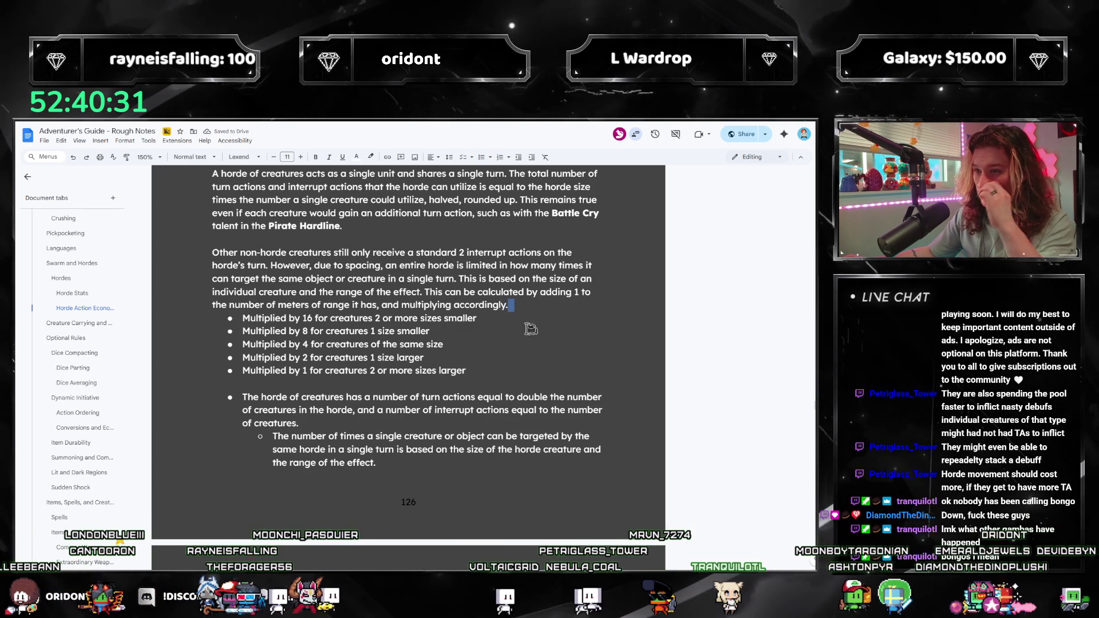
Insert 'in comparison to its target' after 'individual creature' and end the first multiplier line with a period.
click(317, 292)
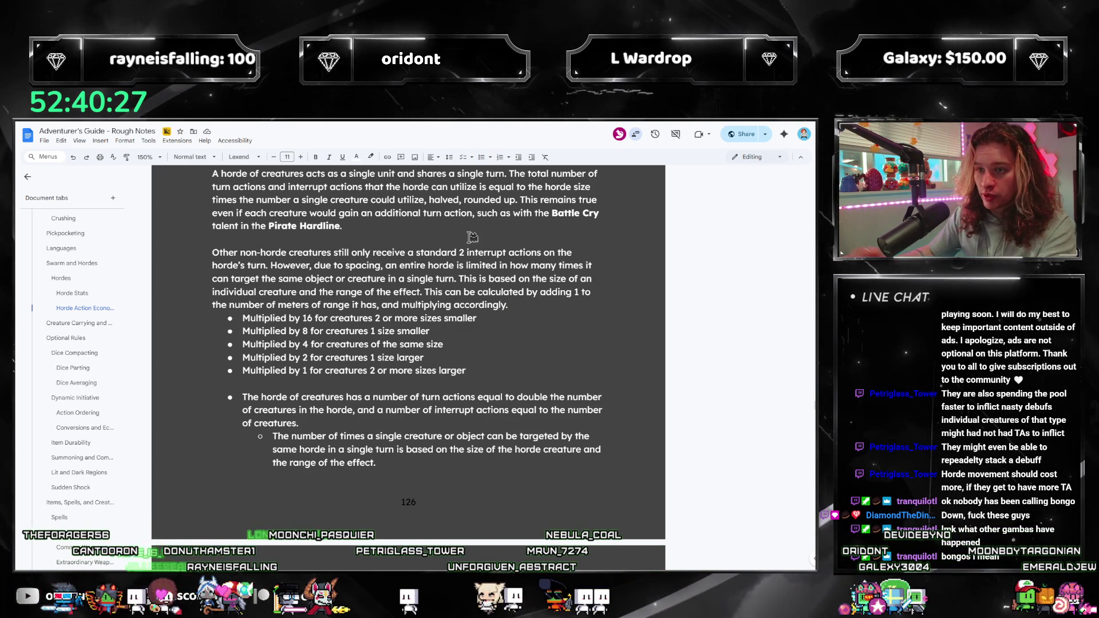
text(in comparison to its target)
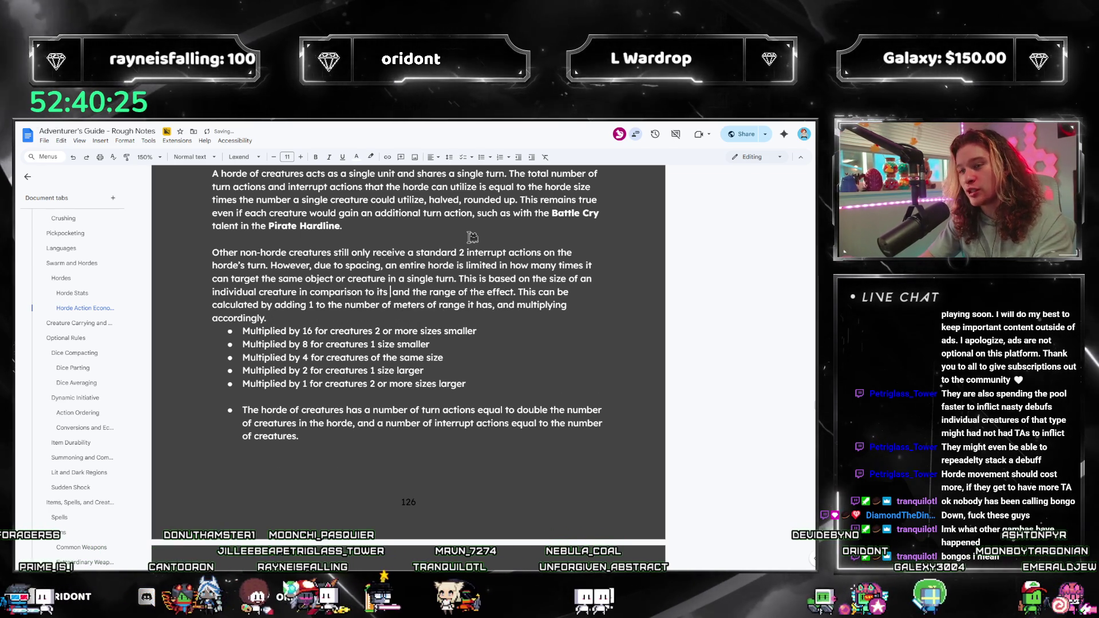
click(488, 315)
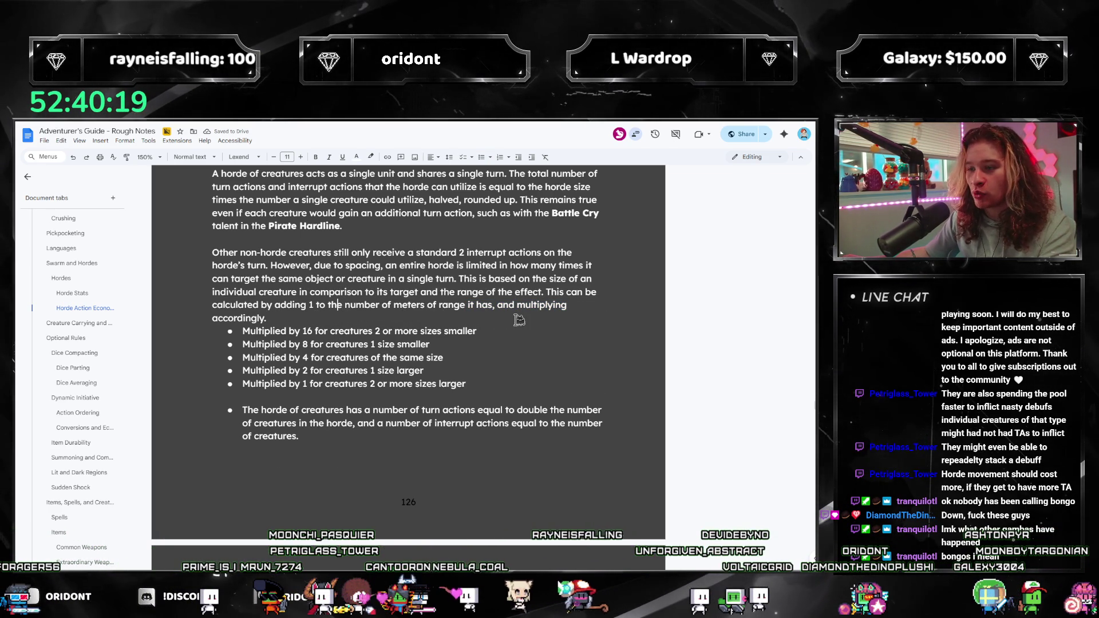
scroll(397, 341, down, 1)
key(Down)
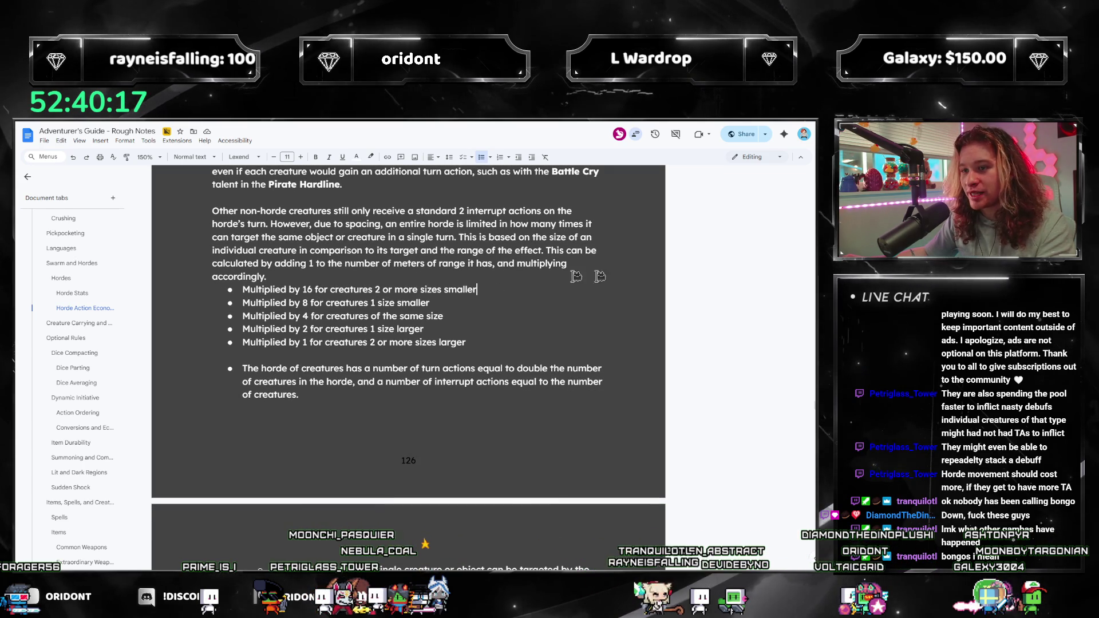
text(.)
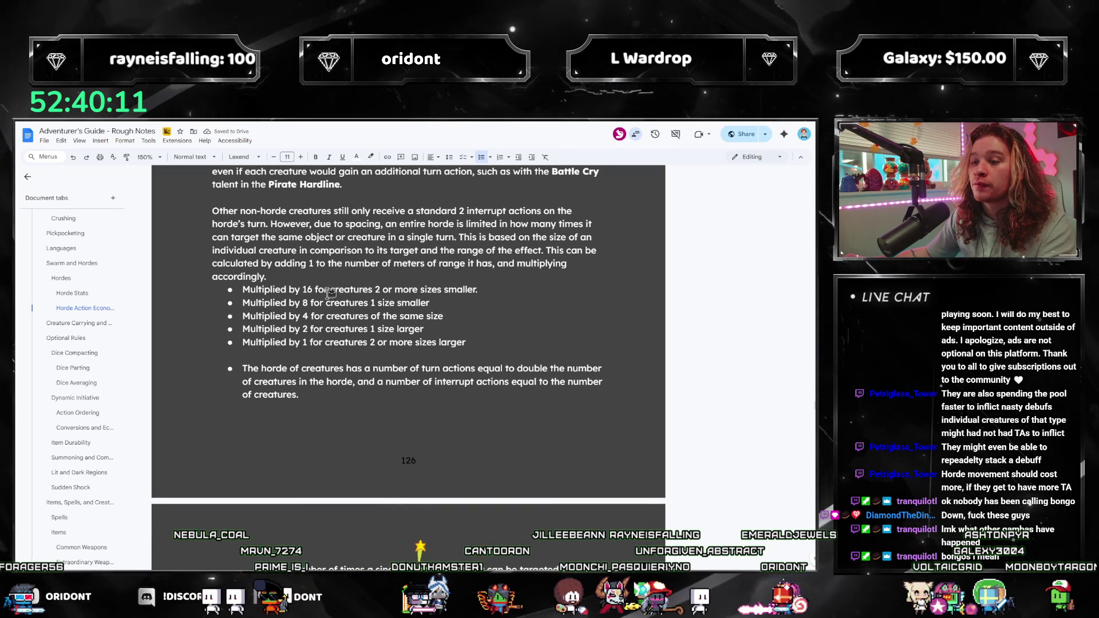
Reword the first multiplier bullet to 'if the target is' and change 'smaller' to 'larger'.
drag(315, 290, 380, 292)
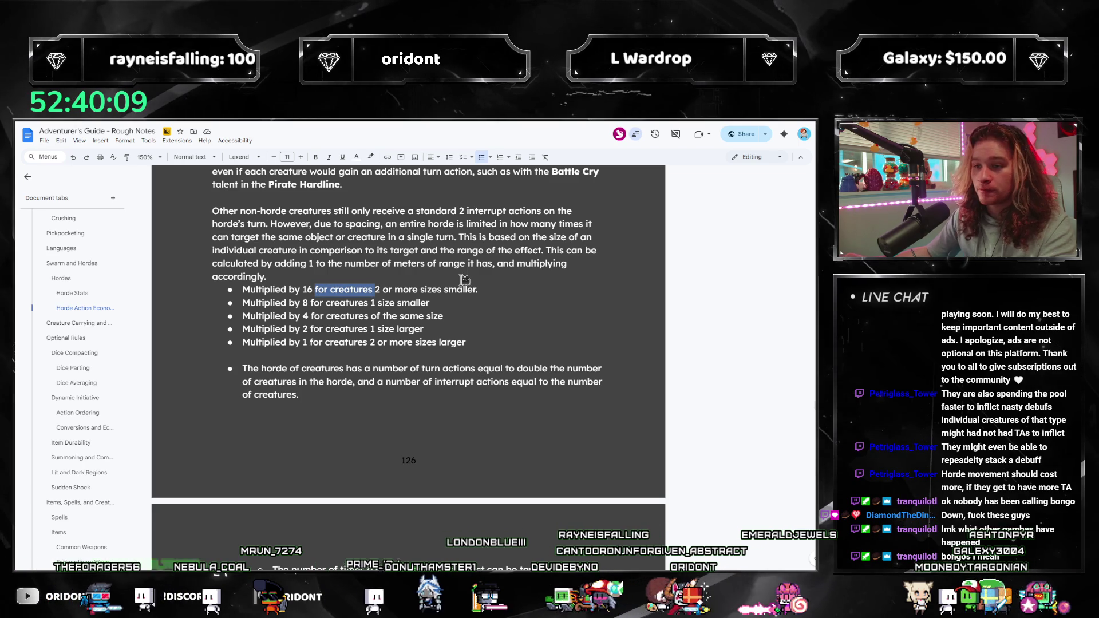
text(if the targvet)
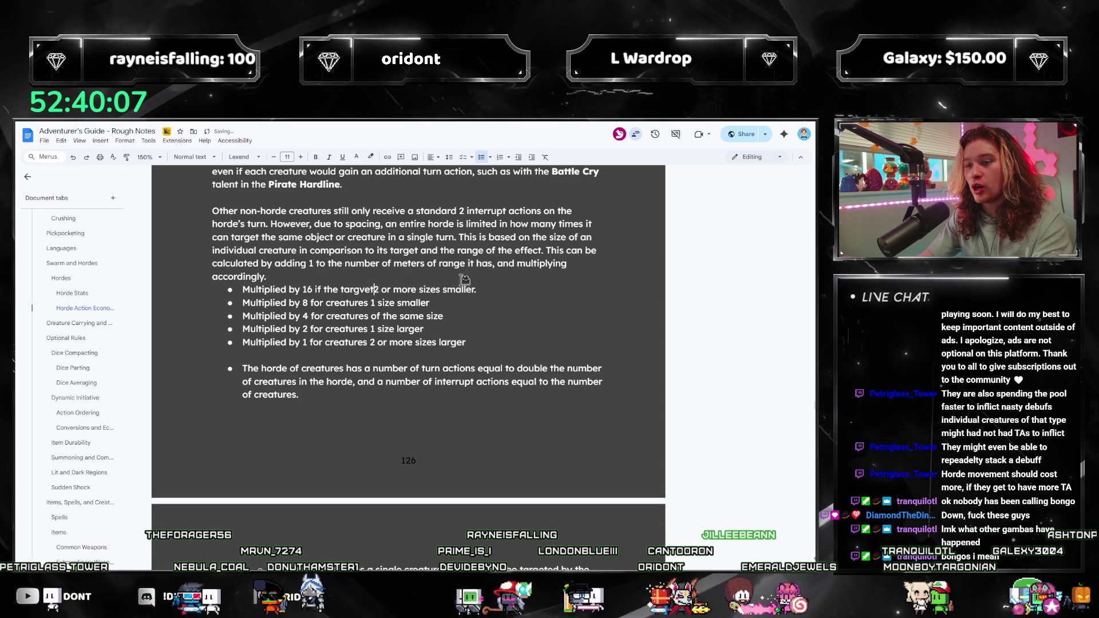
key(BackSpace)
key(BackSpace)
key(BackSpace)
text(et)
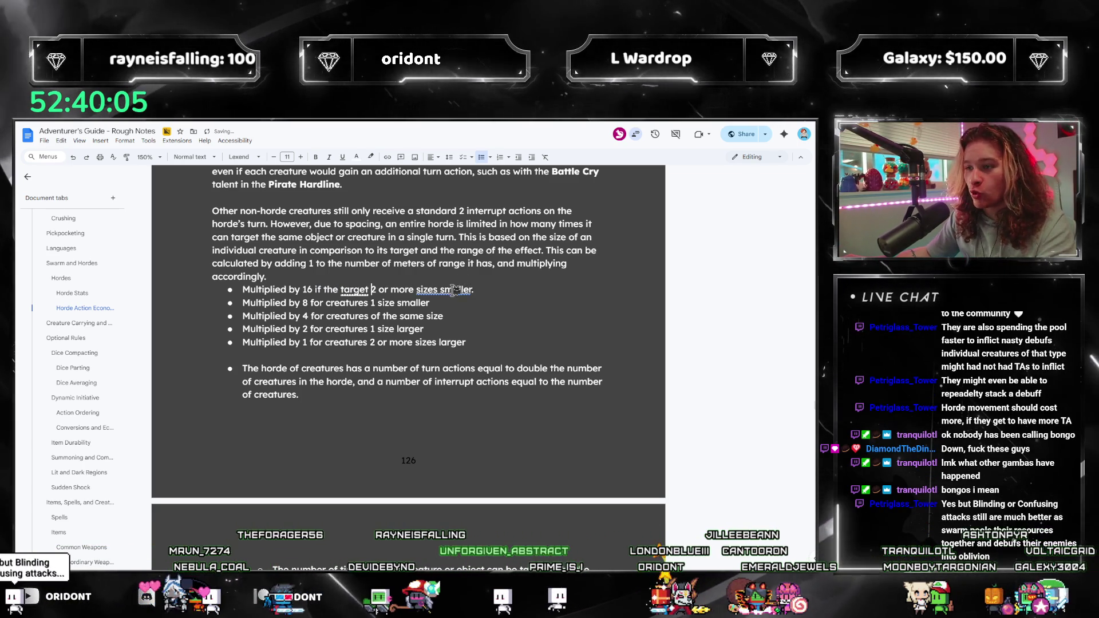
double_click(454, 290)
text(larger)
Reword the second bullet to 'if the target is… 1 size…' and end it with a period.
click(397, 303)
click(326, 303)
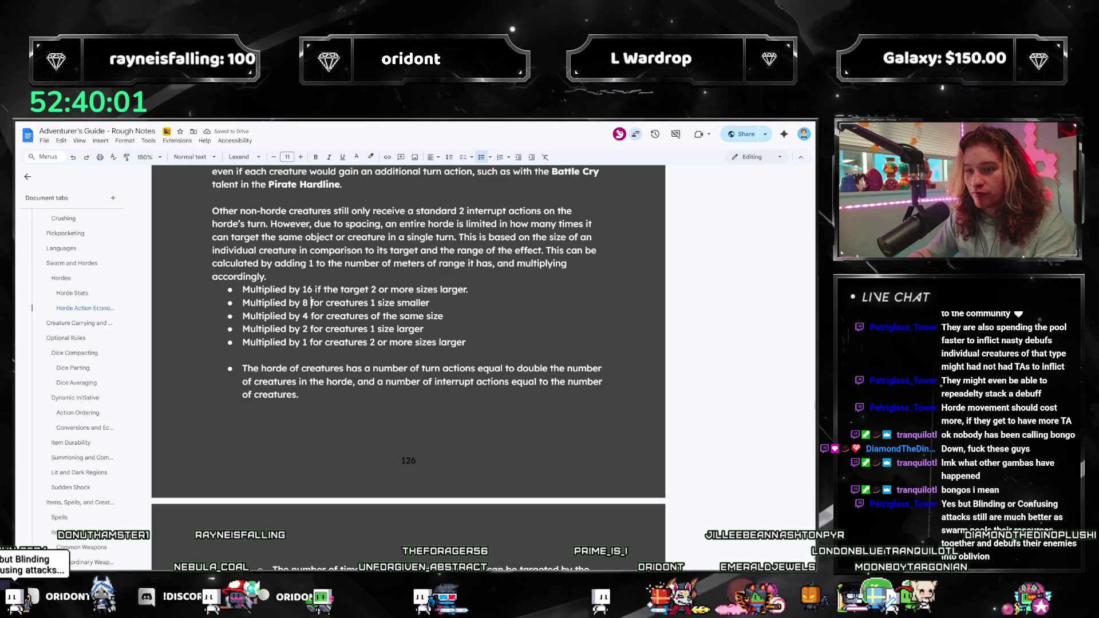
text(if the target )
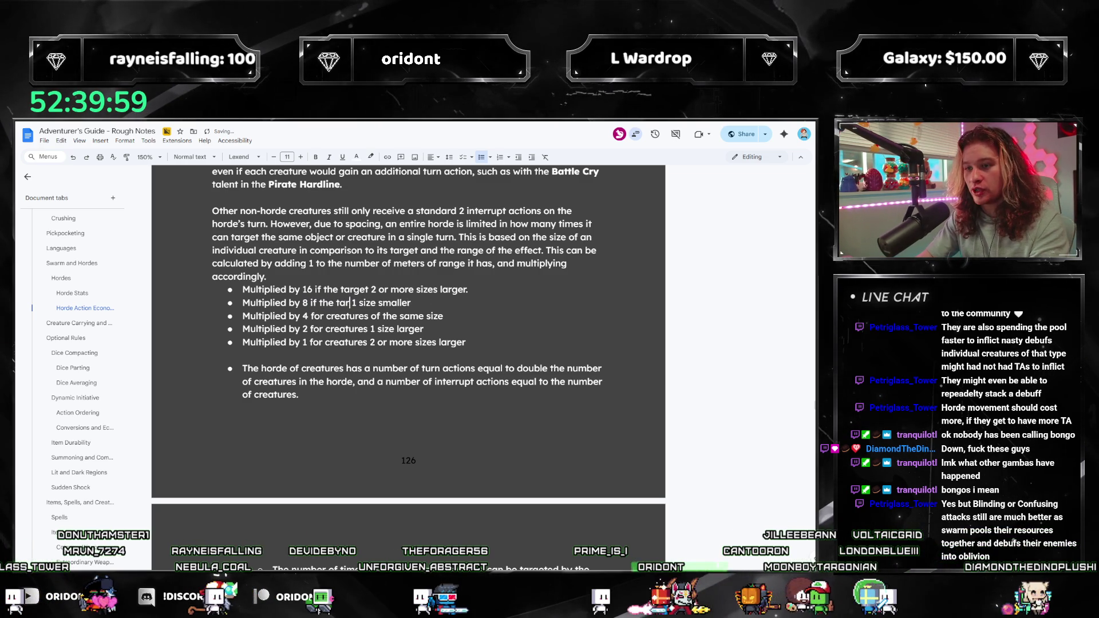
text(is)
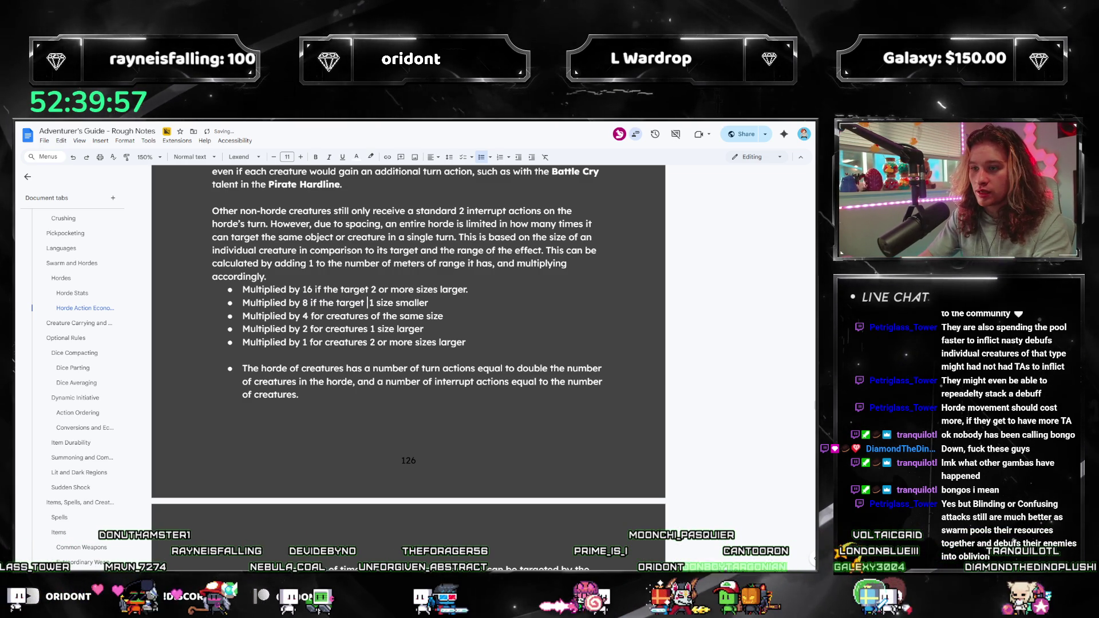
key(ctrl+Right)
key(ctrl+Right)
key(End)
text(.)
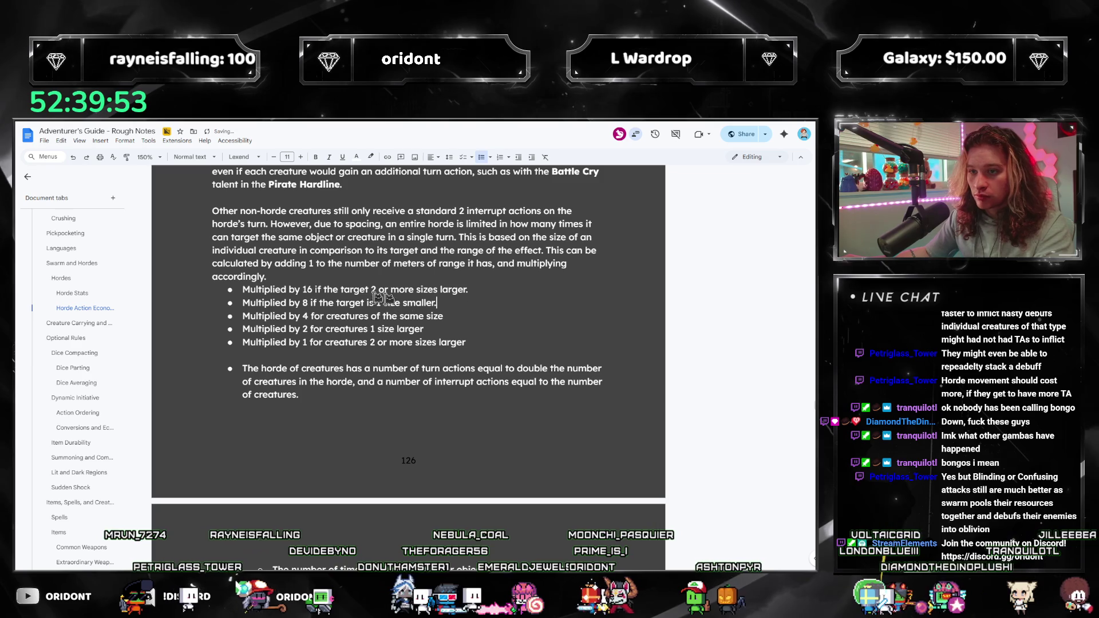
Complete the third bullet to read 'if the target is the same size.'.
click(314, 289)
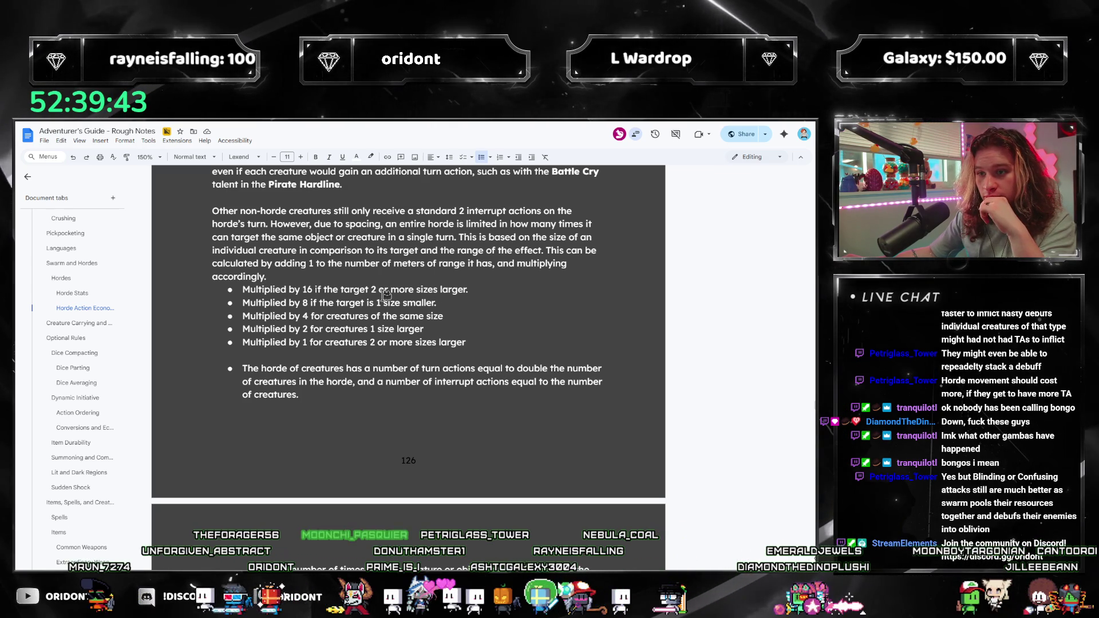
text(is)
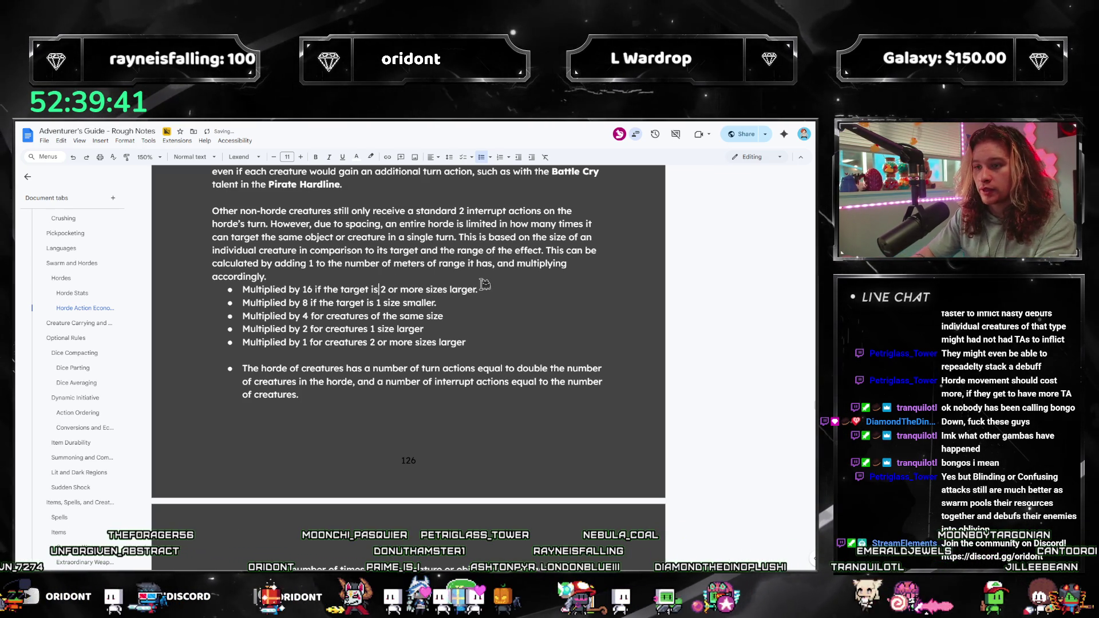
key(ctrl+Right)
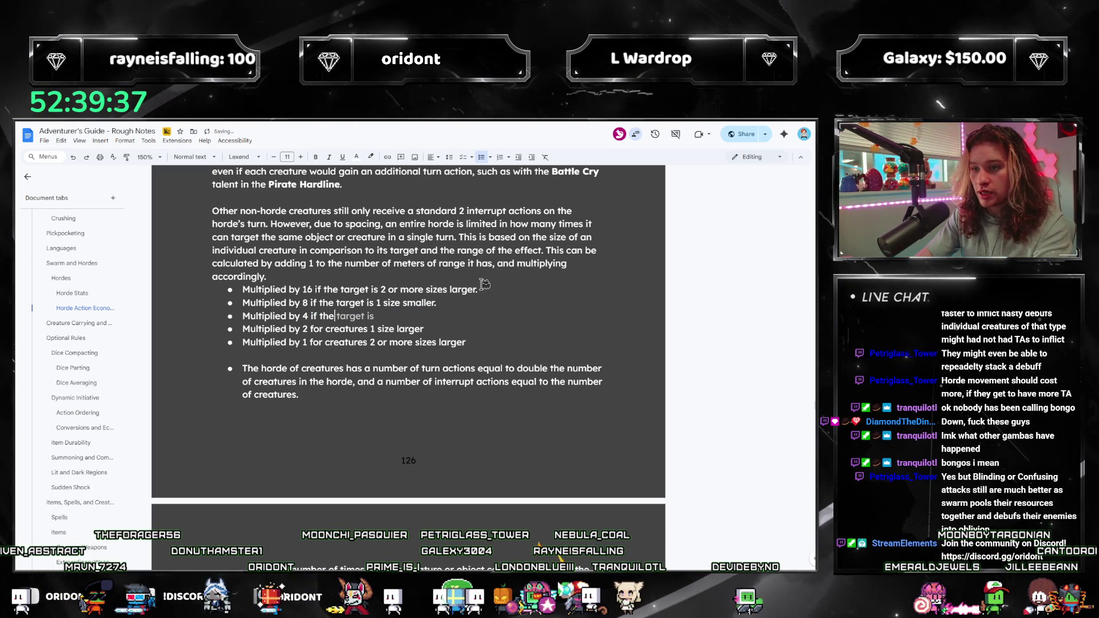
key(Tab)
text(the same size.)
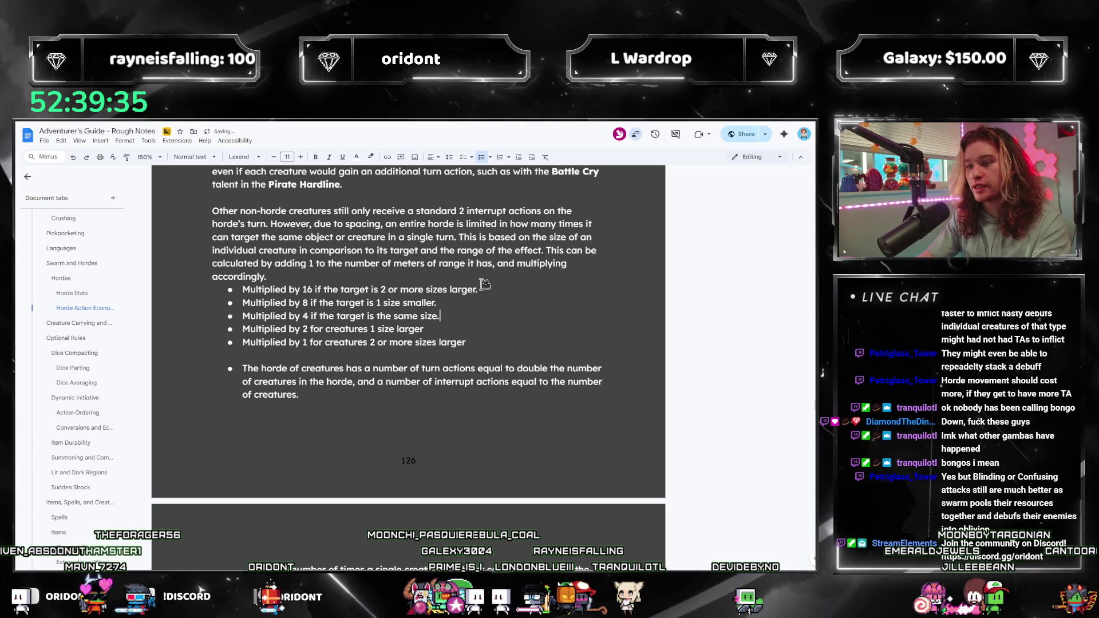
key(Down)
key(ctrl+Left)
key(ctrl+Left)
key(ctrl+Left)
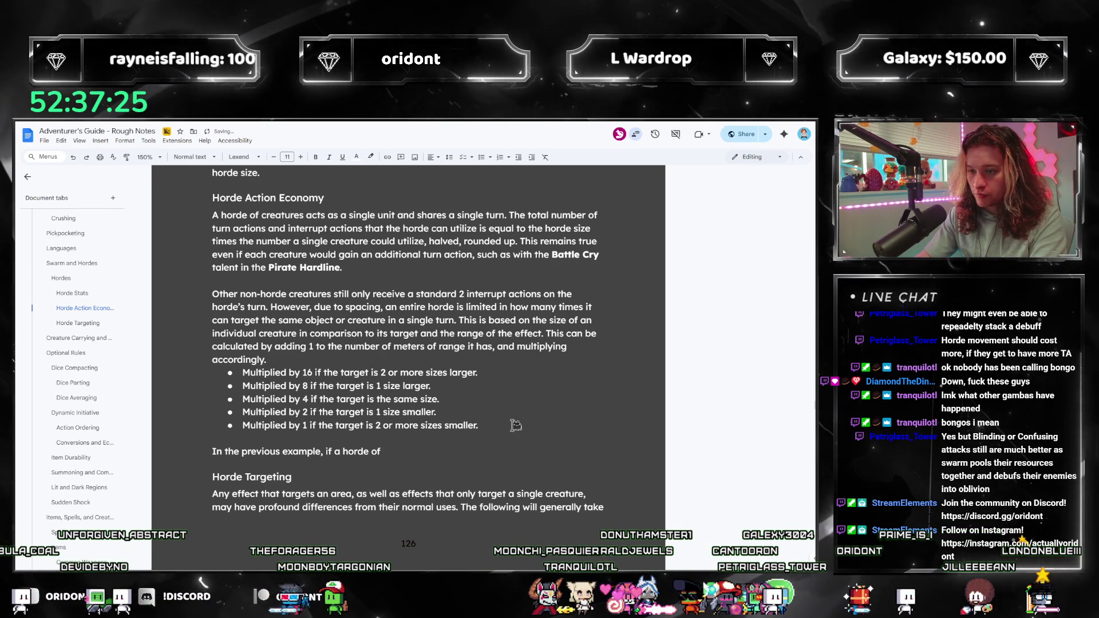
Write that 20 Medium zombies with a 1 meter attack can target another Medium creature 8 times.
text(20 zombies had a 0)
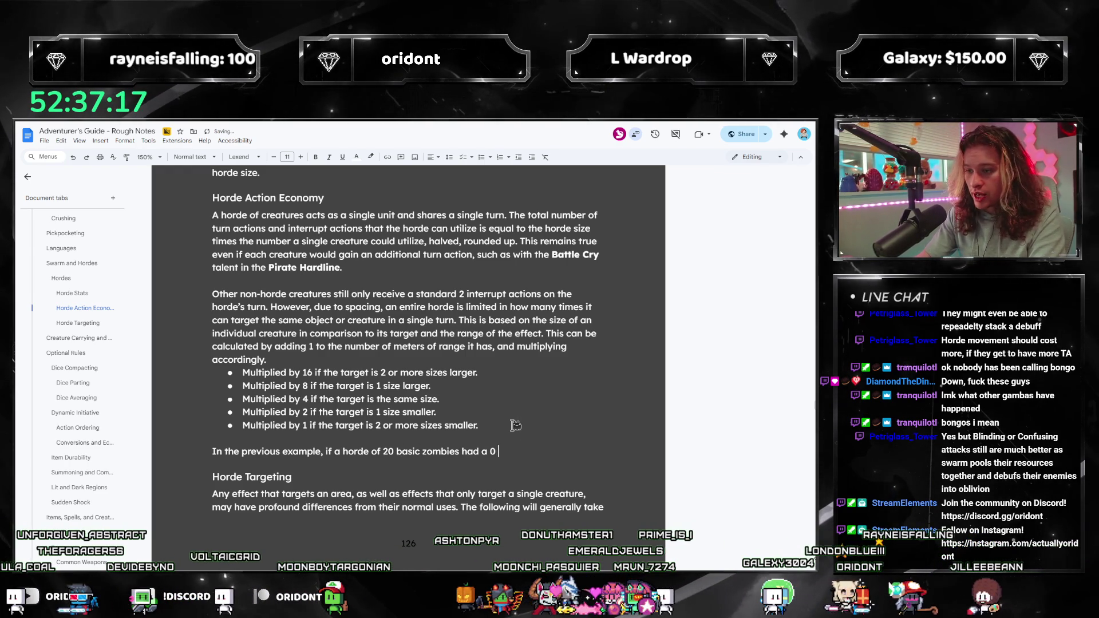
text(r attack)
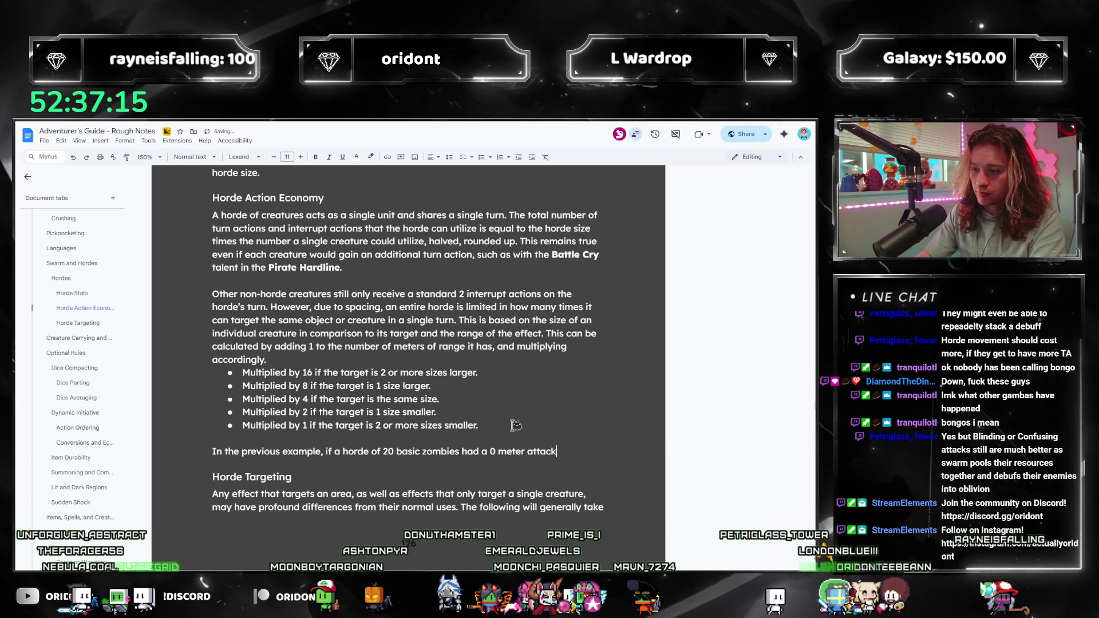
key(BackSpace)
key(BackSpace)
key(BackSpace)
text(1 meter m)
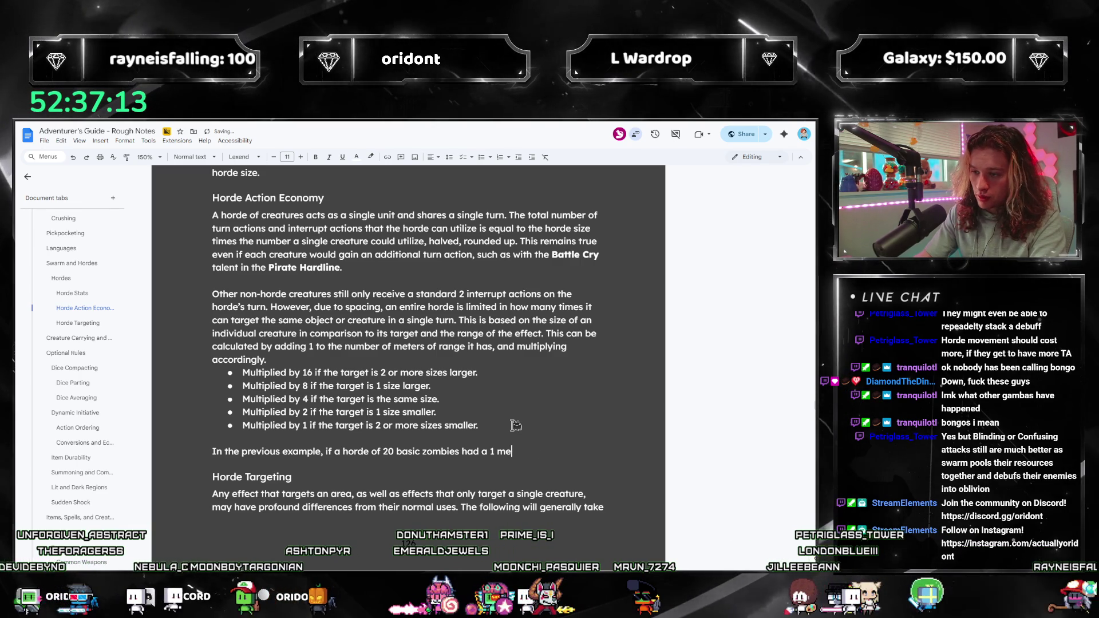
key(BackSpace)
text(attack,)
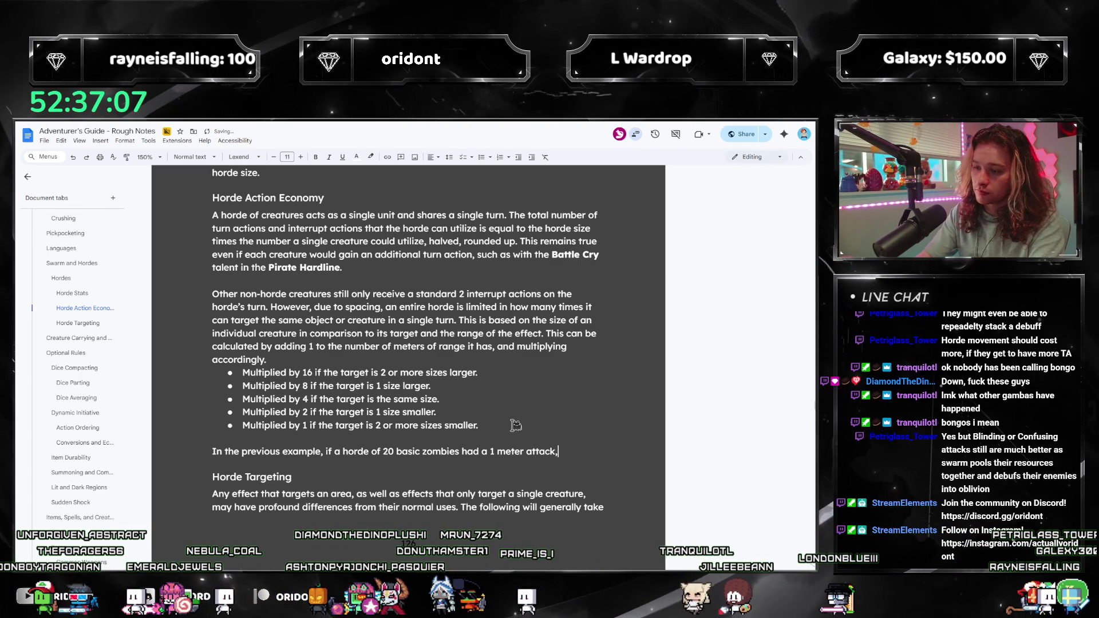
text(the horde c)
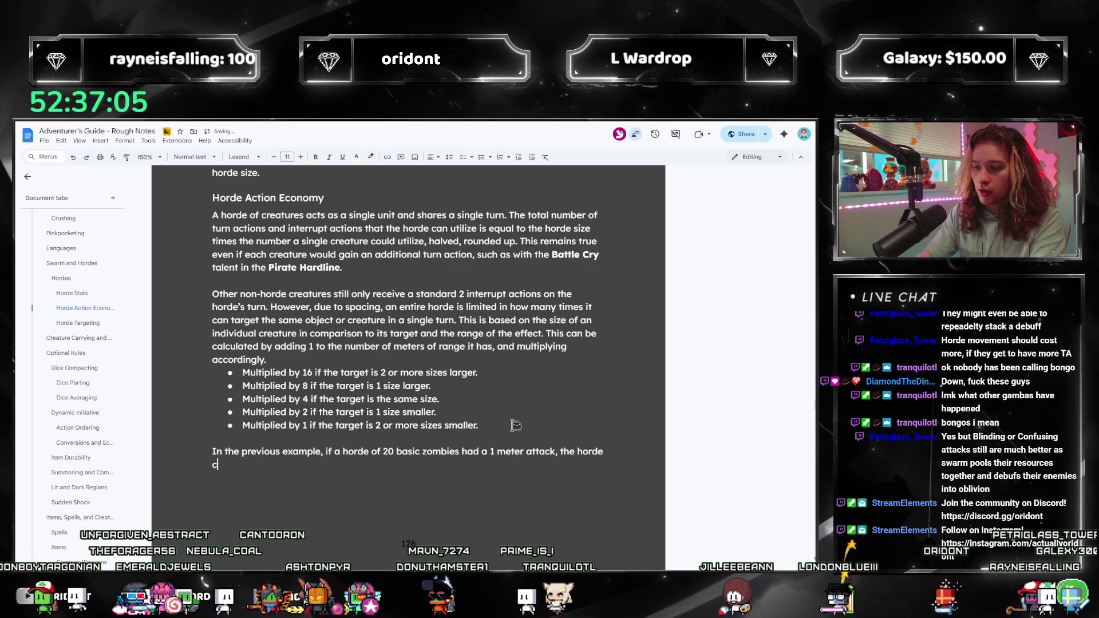
text(an target)
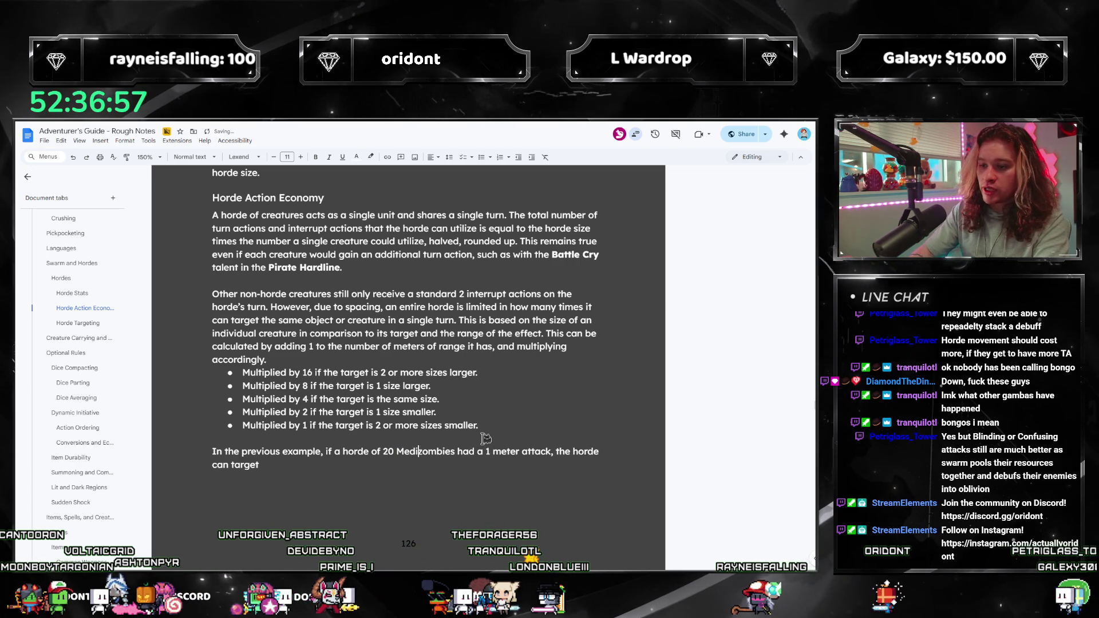
text(um )
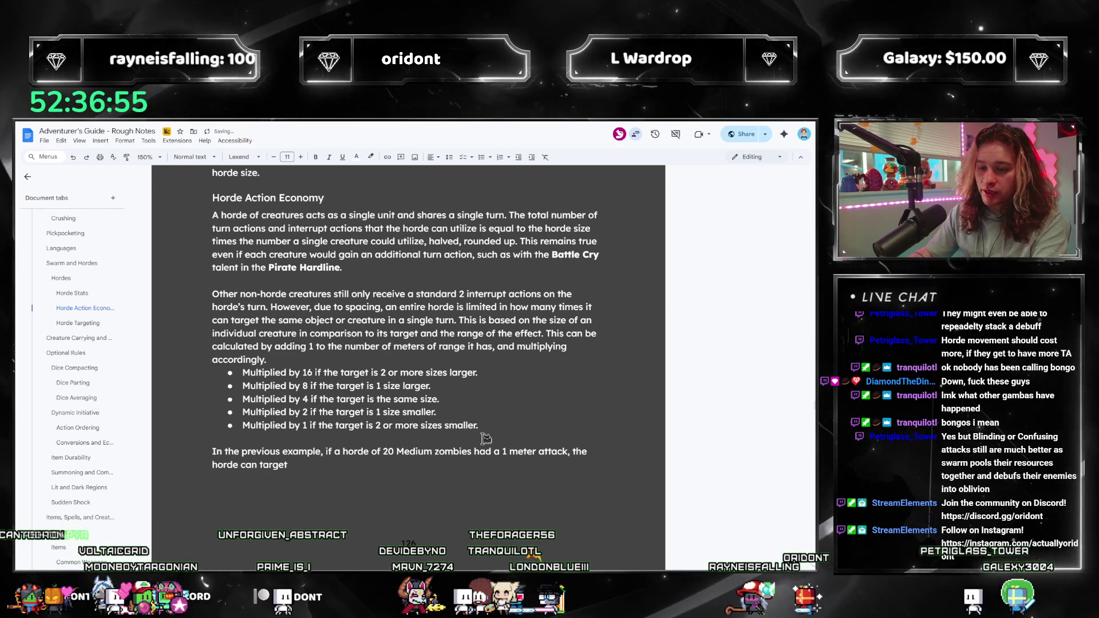
text(another M)
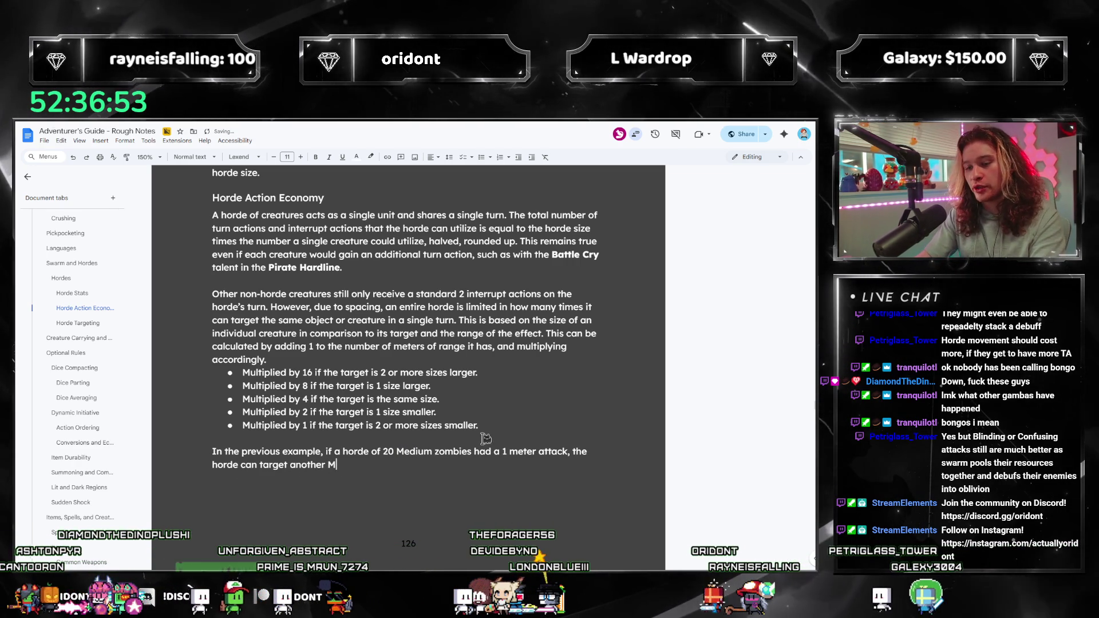
text(edium creature u)
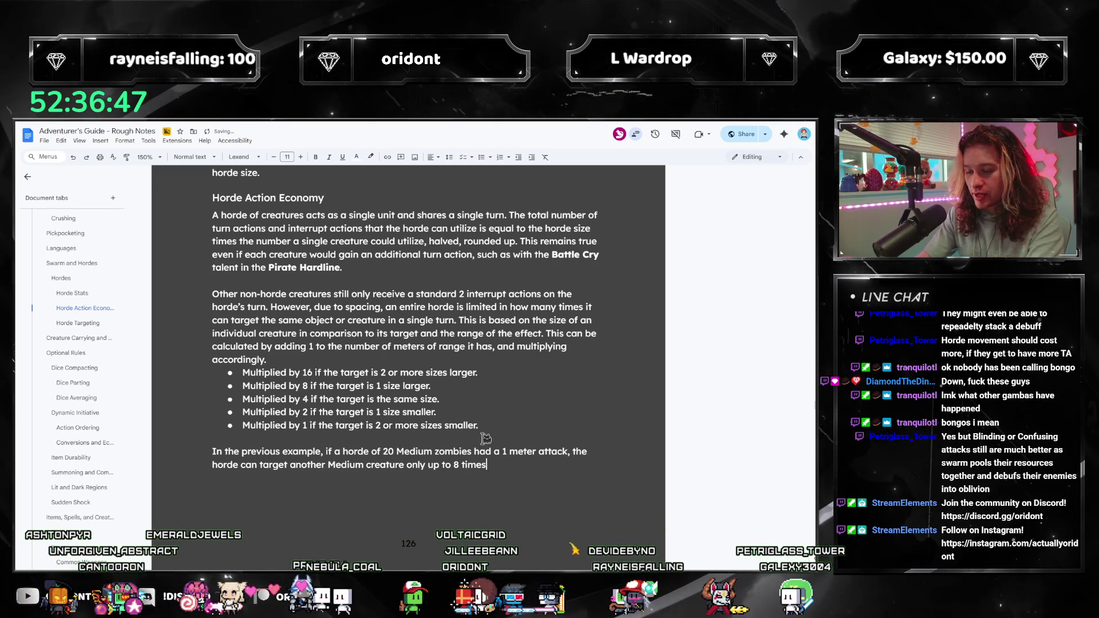
text(.)
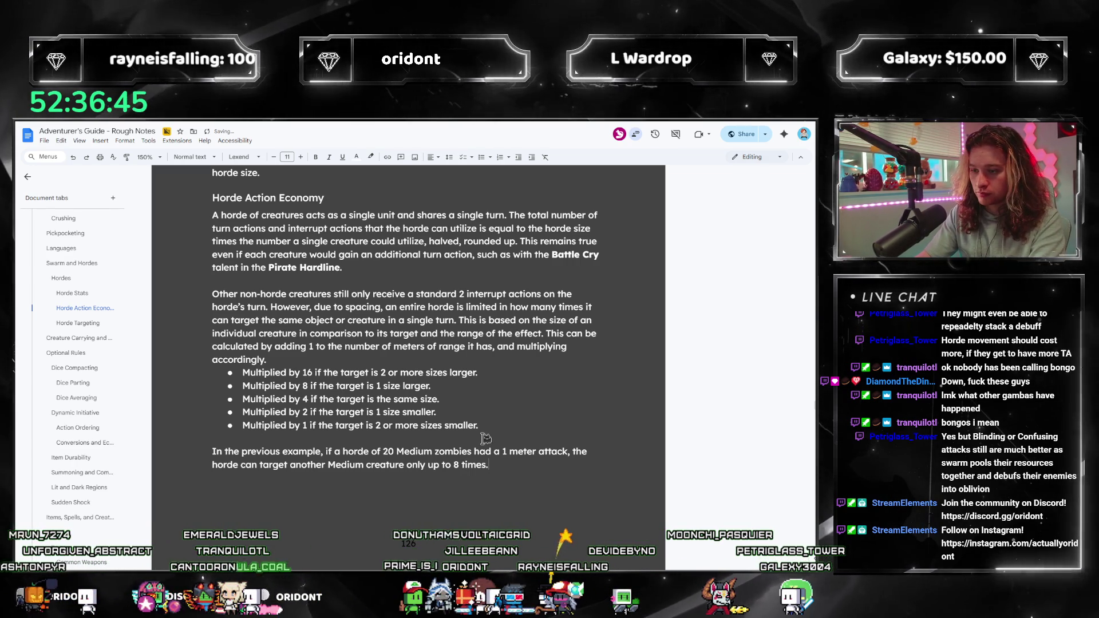
Add 'After that,' saying the horde must pick a new target or simply end their turn.
scroll(702, 310, down, 2)
text(Aft)
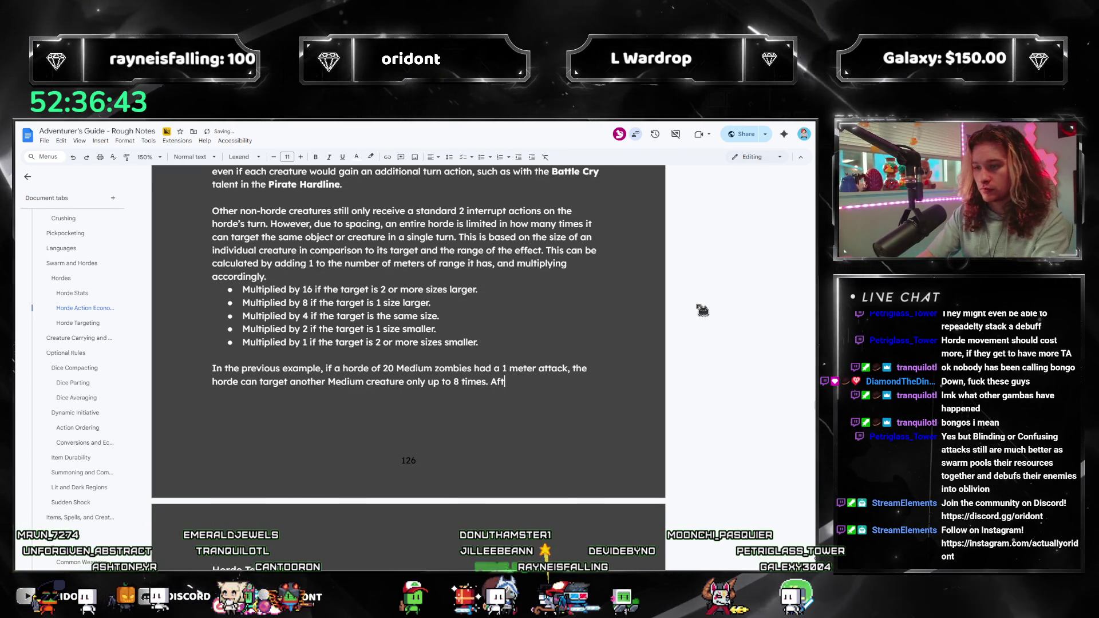
text(er that, they must)
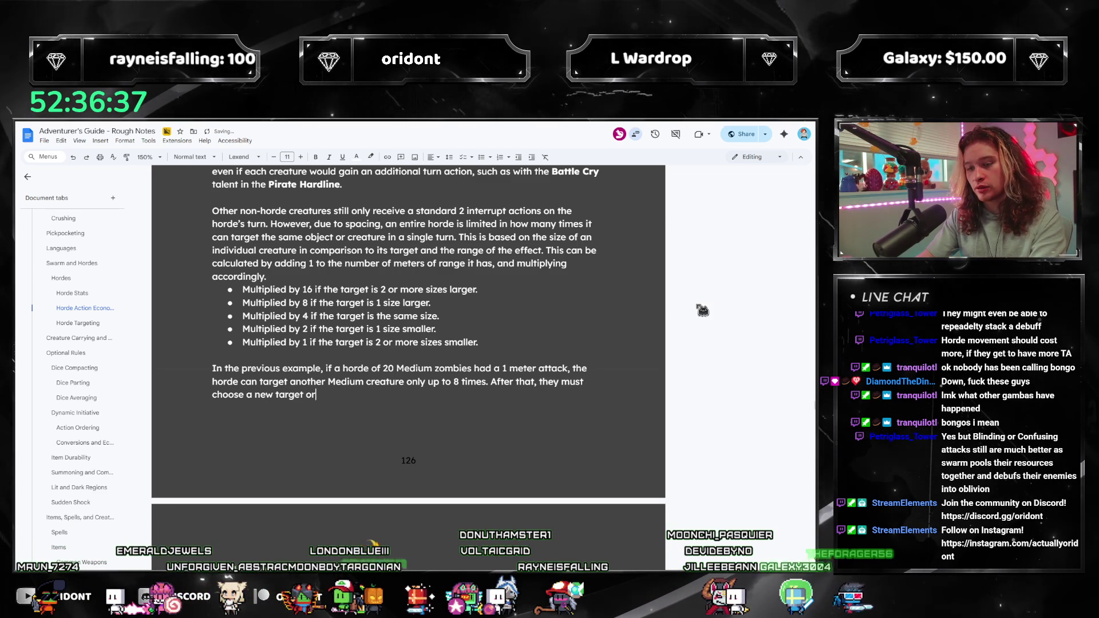
key(BackSpace)
key(BackSpace)
key(BackSpace)
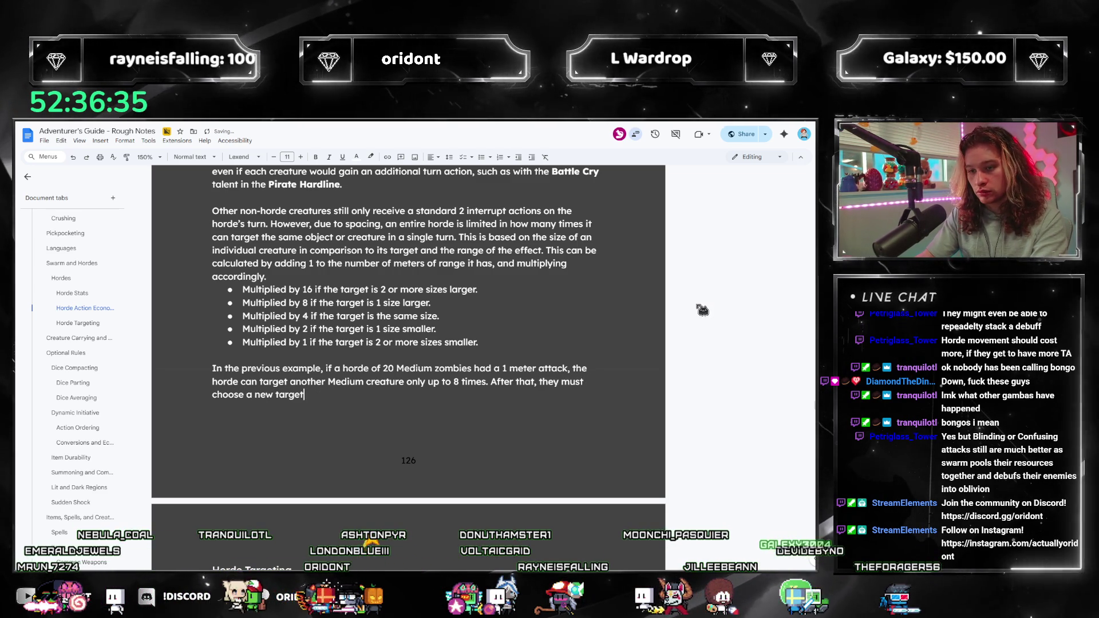
text(,)
key(BackSpace)
key(BackSpace)
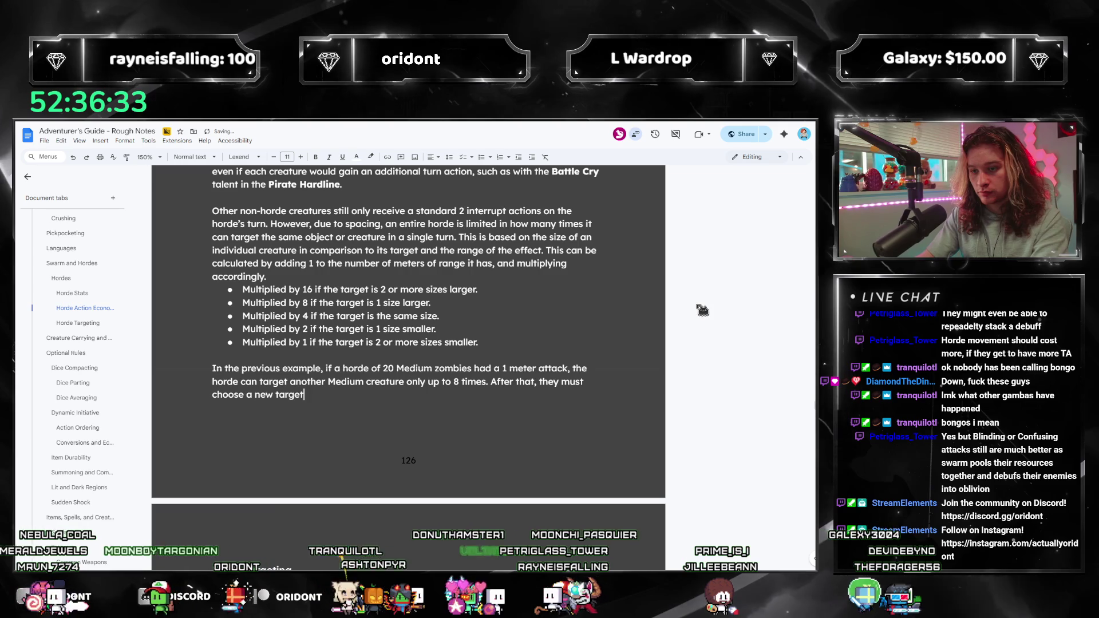
text( for all further actions or simply end their turn)
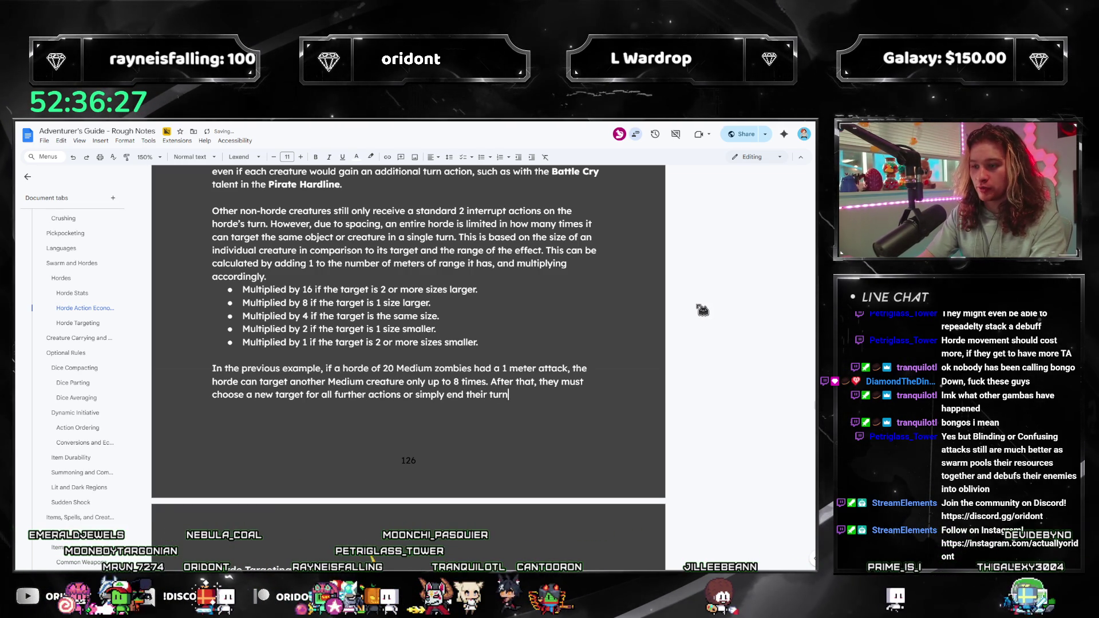
Scroll back to the Swarm and Hordes heading and select the XXXXX placeholder beneath it.
scroll(545, 393, down, 5)
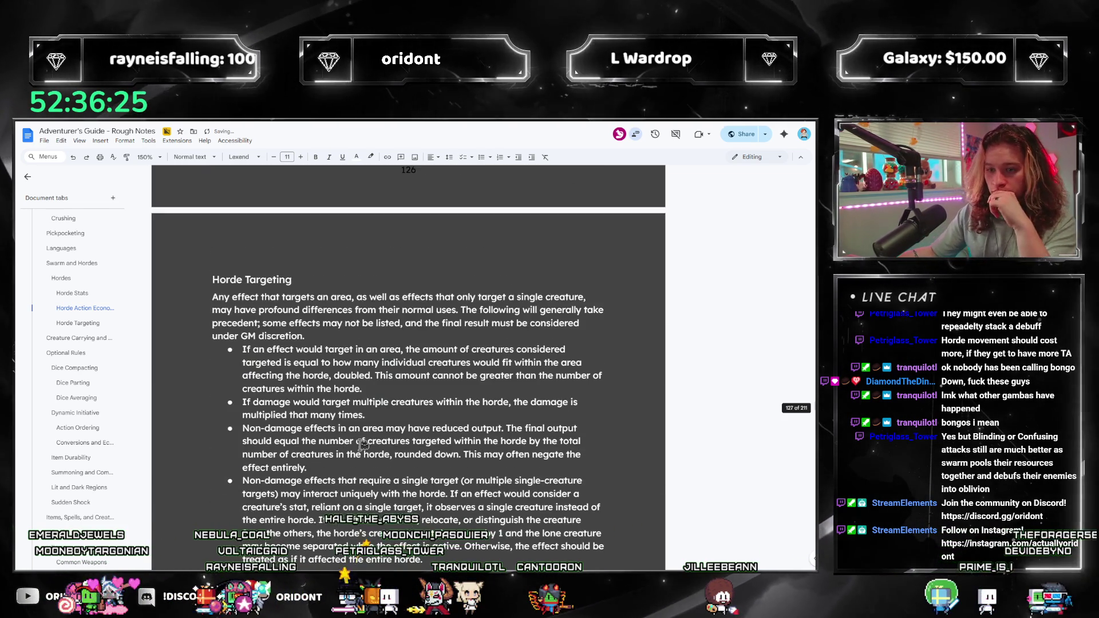
scroll(411, 450, up, 6)
scroll(411, 450, up, 5)
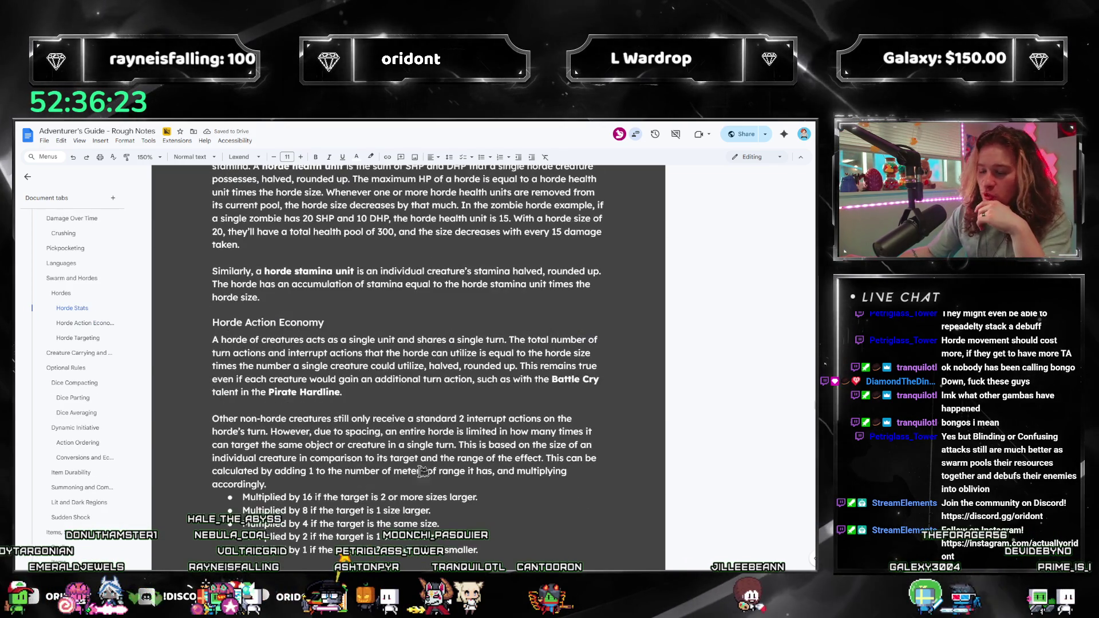
scroll(530, 348, down, 3)
scroll(452, 385, up, 3)
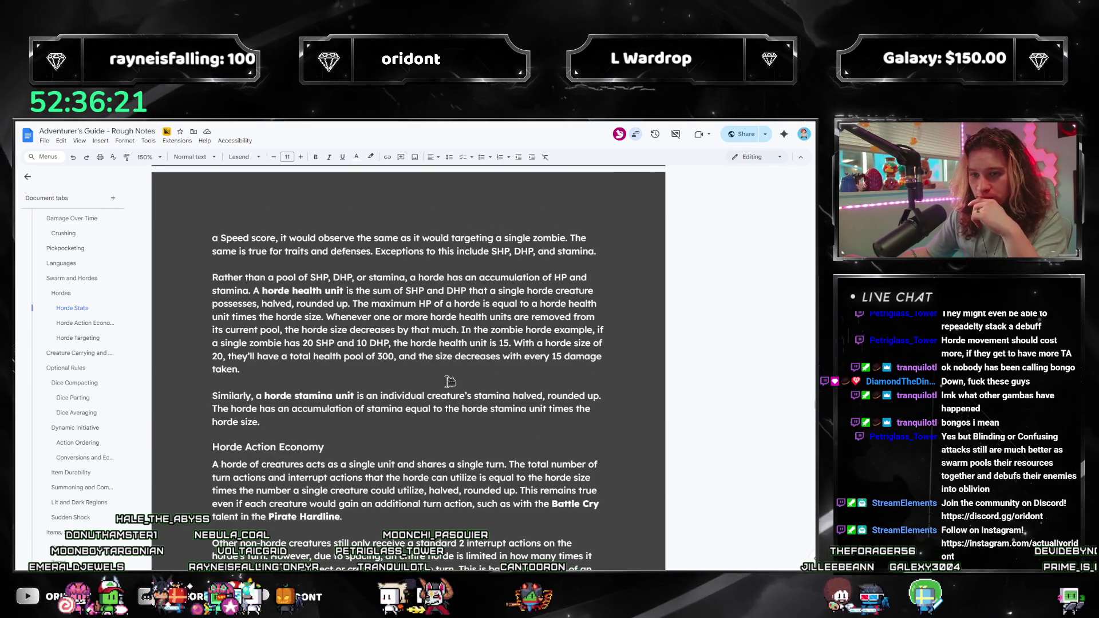
scroll(450, 380, down, 12)
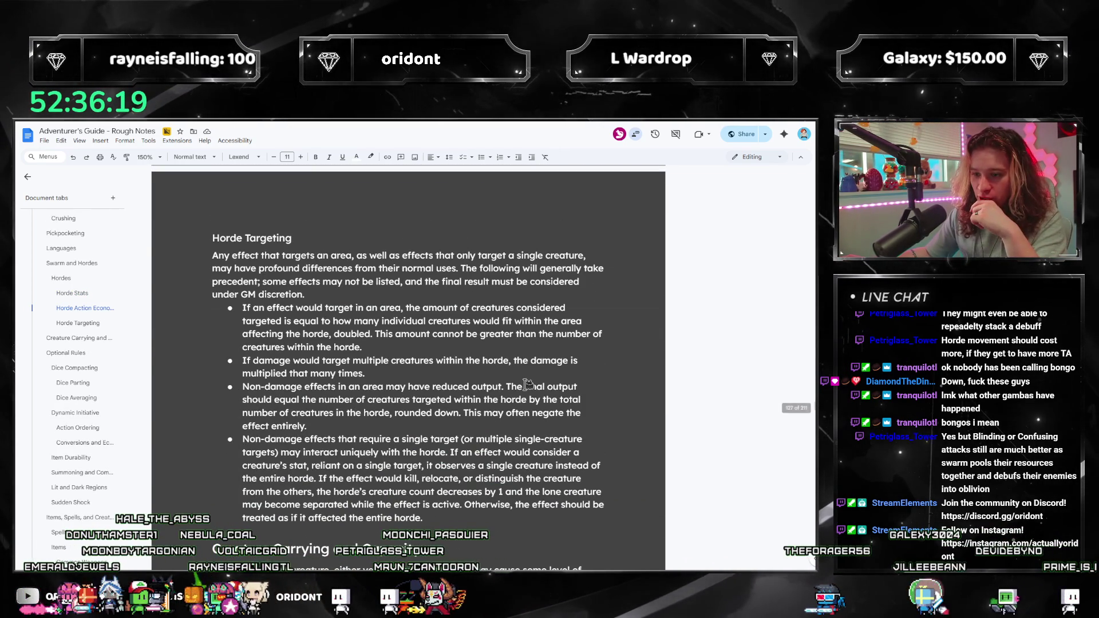
scroll(550, 384, down, 2)
scroll(483, 416, up, 12)
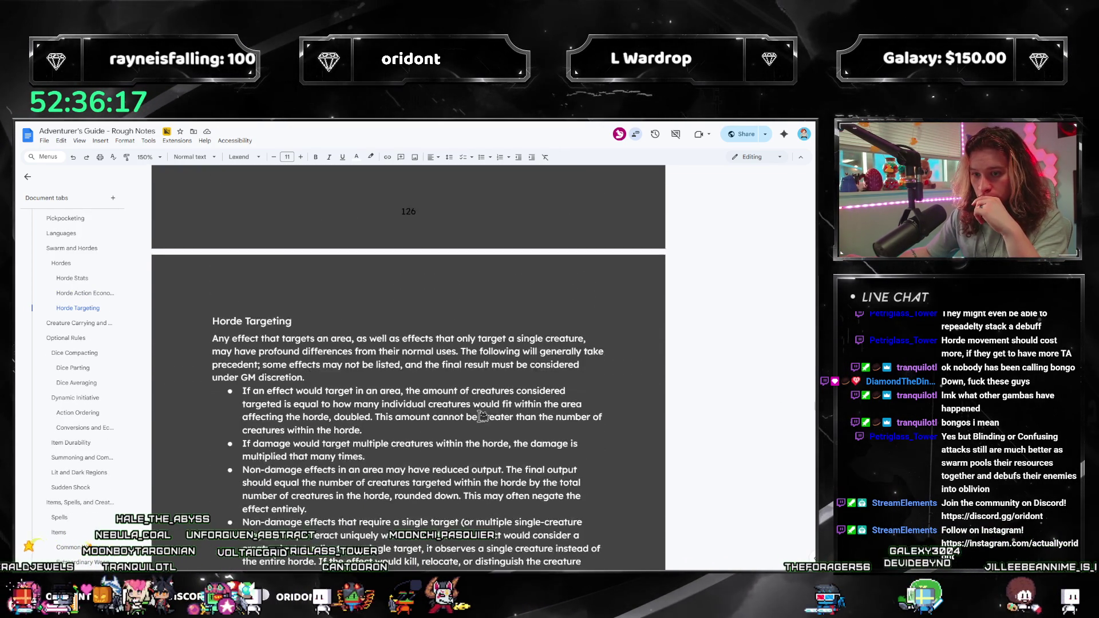
scroll(483, 415, up, 12)
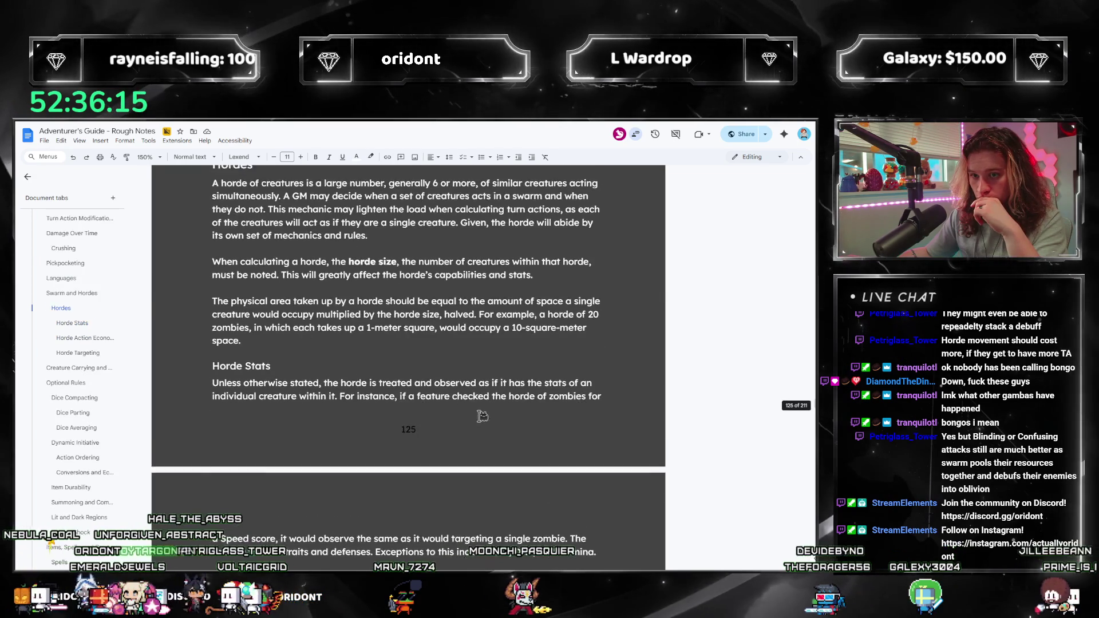
scroll(451, 452, down, 1)
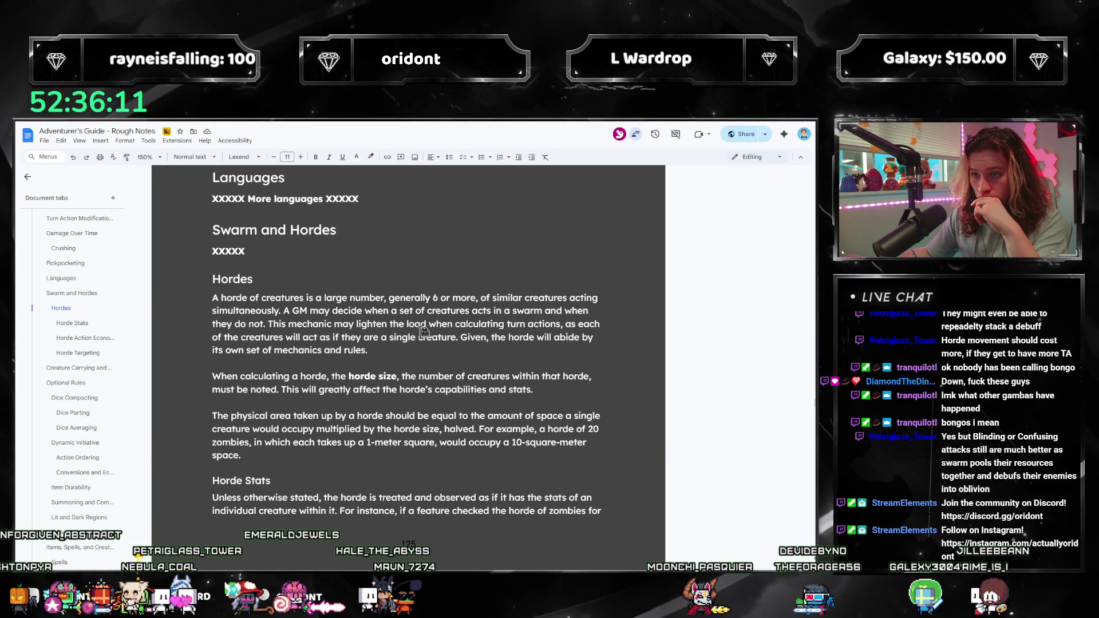
click(393, 355)
scroll(411, 416, up, 2)
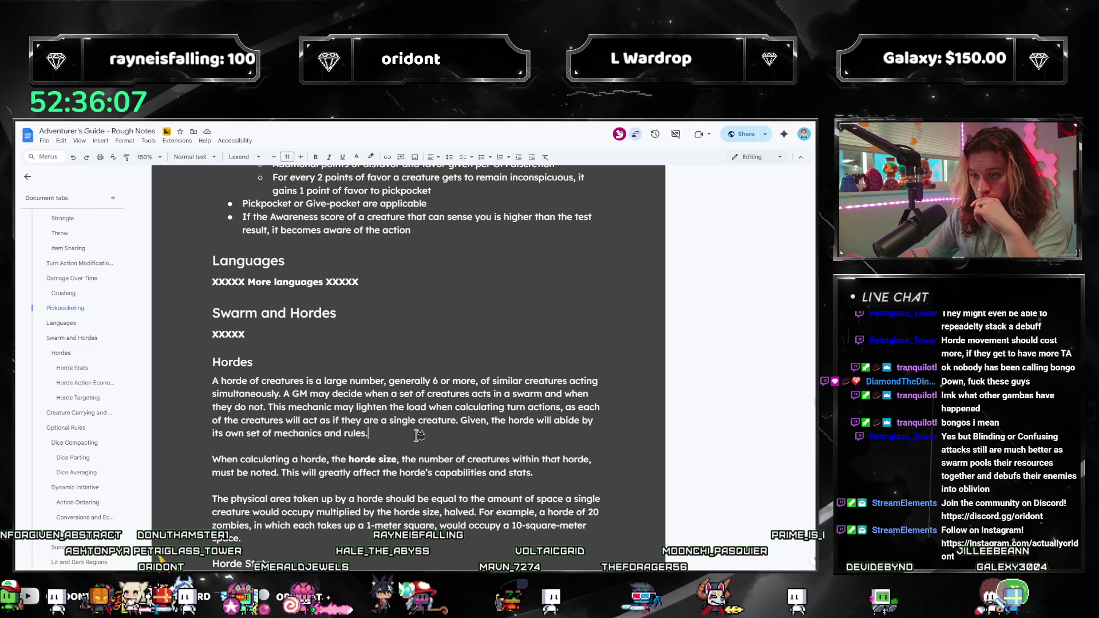
double_click(182, 334)
click(405, 339)
text(Swarms and hord)
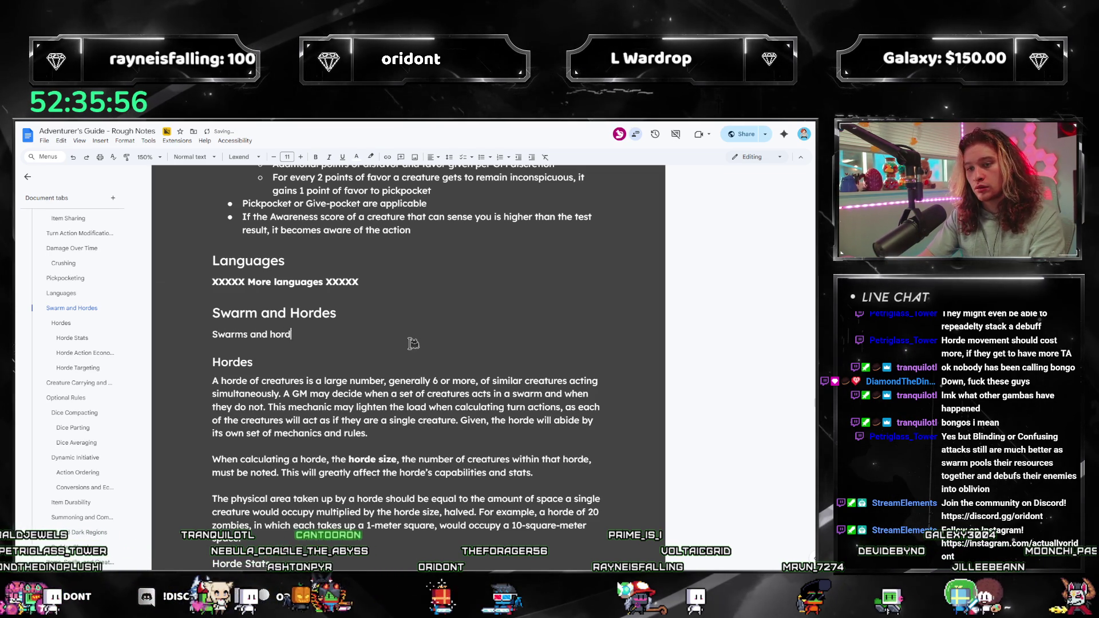
Overwrite the placeholder, trim the heading to 'Hordes', and delete the duplicate subheading lines.
text(es)
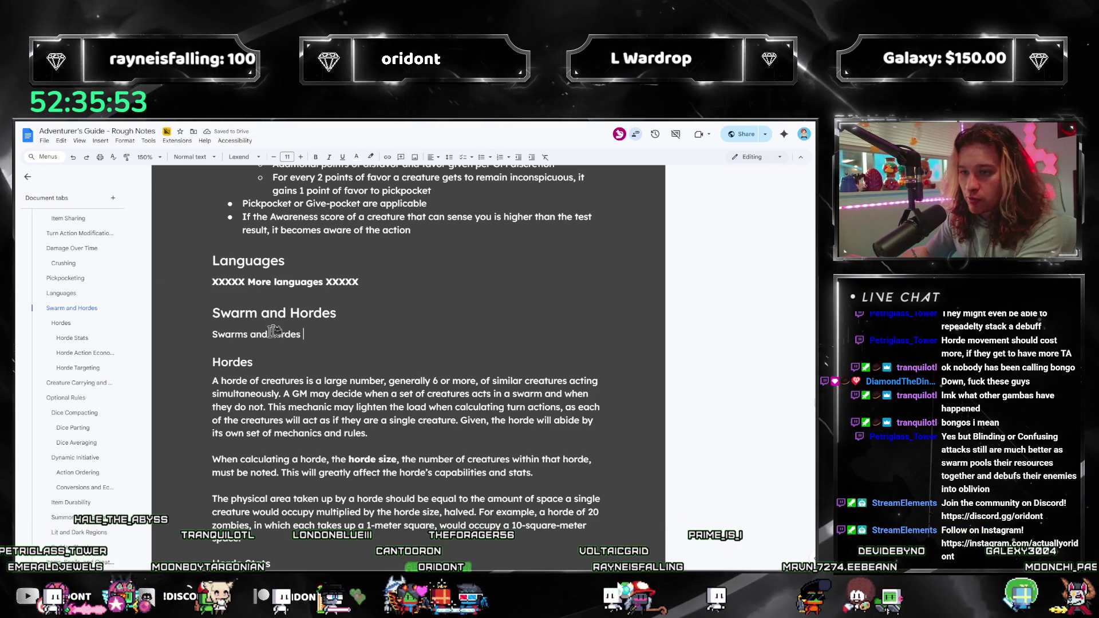
drag(289, 313, 201, 308)
key(BackSpace)
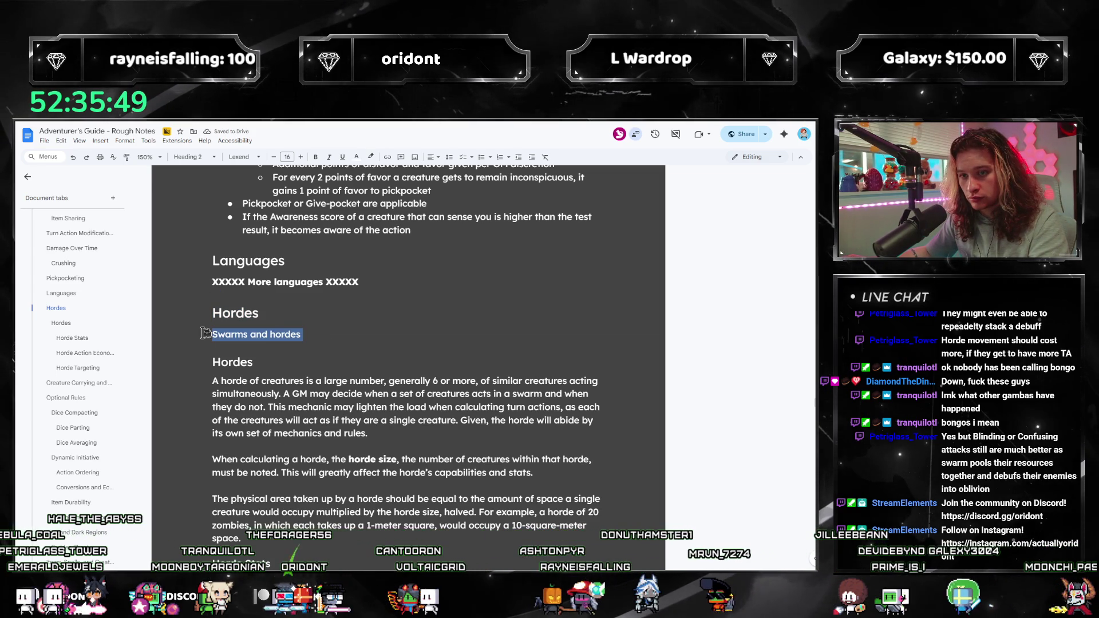
drag(205, 343, 202, 337)
key(BackSpace)
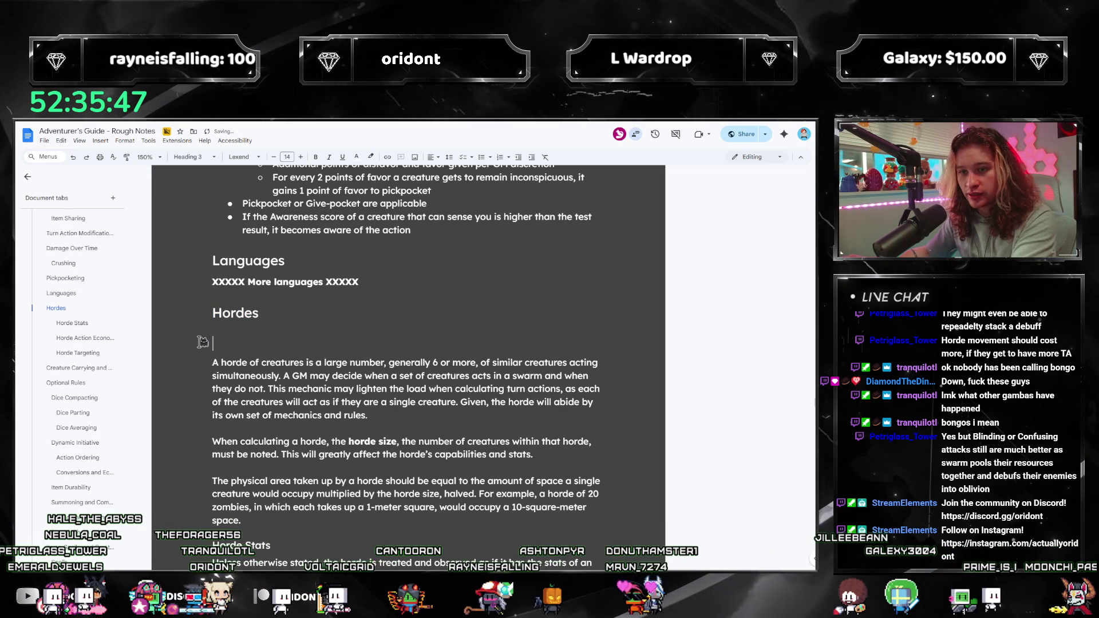
key(BackSpace)
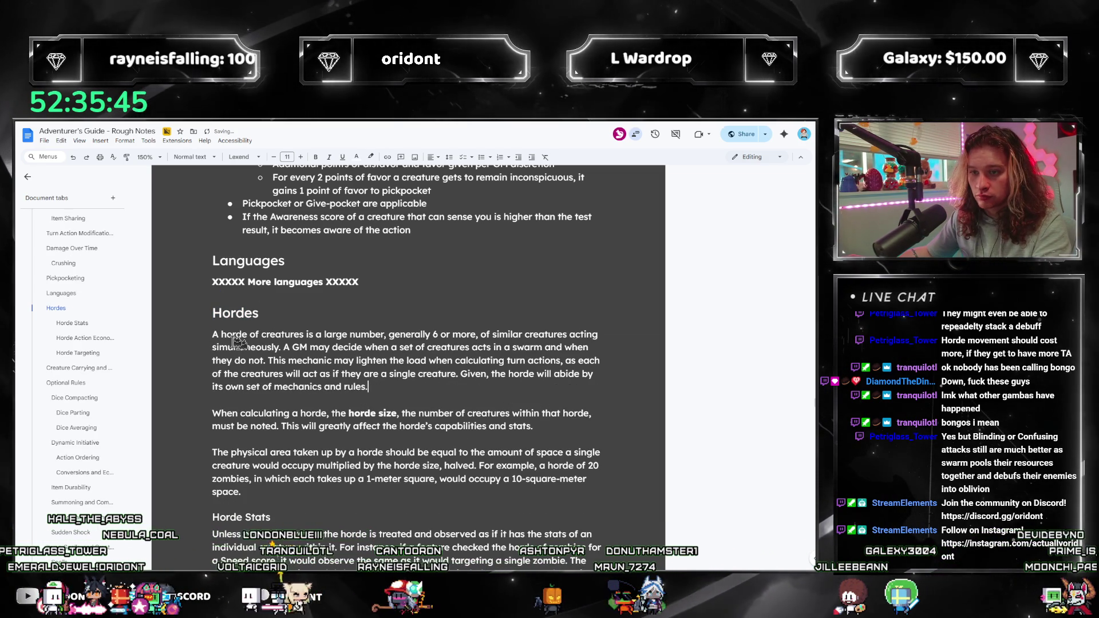
Bold the first word 'horde' in the Hordes intro paragraph.
click(221, 332)
double_click(234, 335)
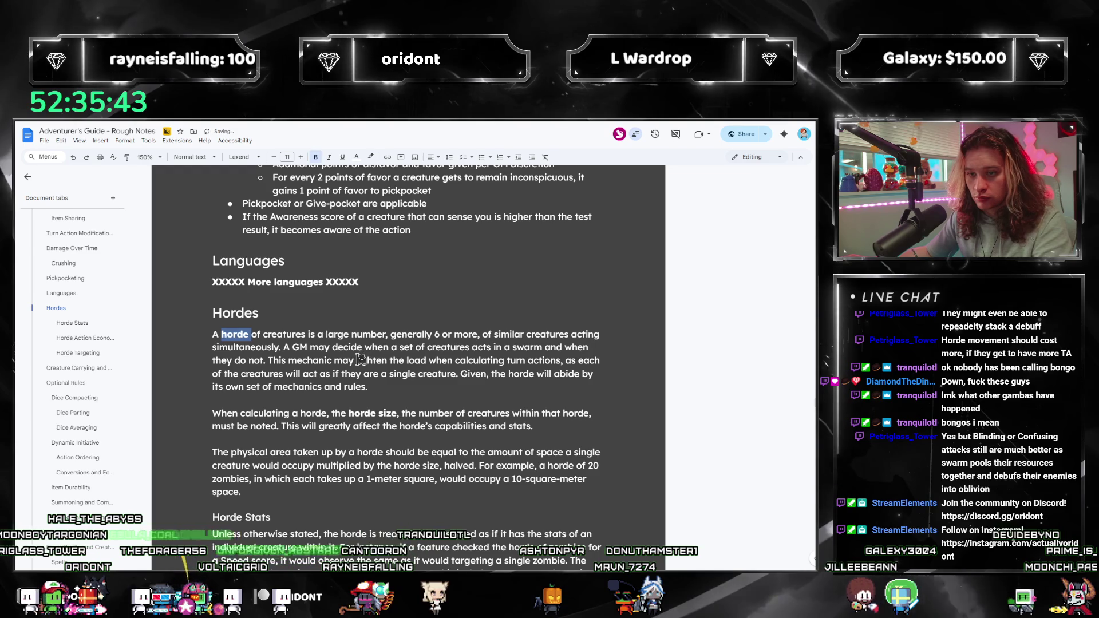
key(ctrl+b)
click(426, 387)
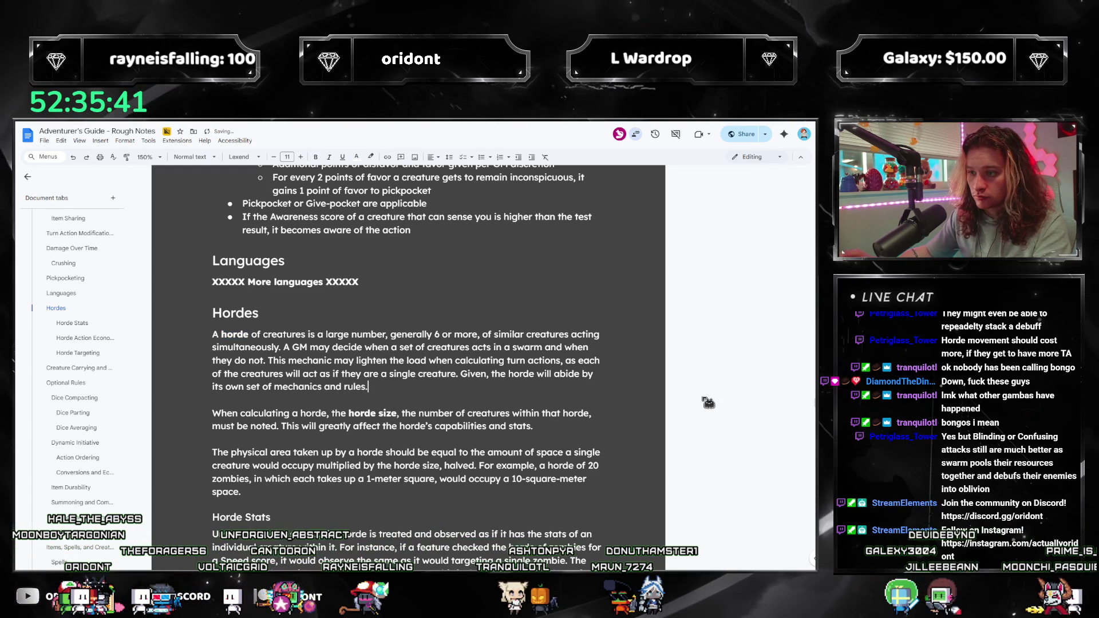
scroll(316, 419, down, 3)
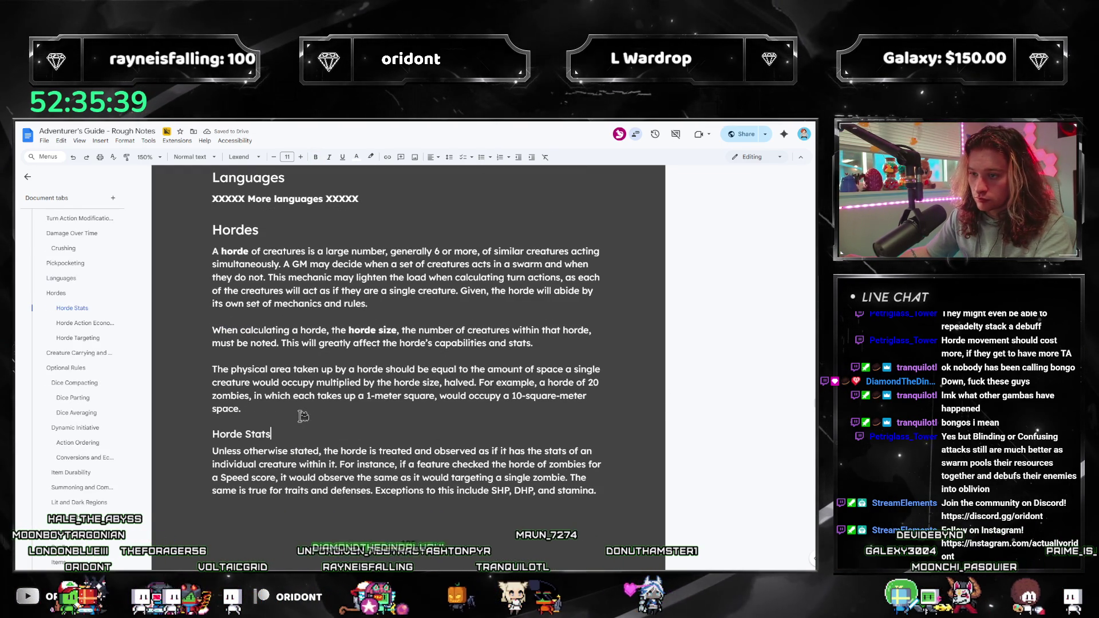
scroll(310, 424, down, 8)
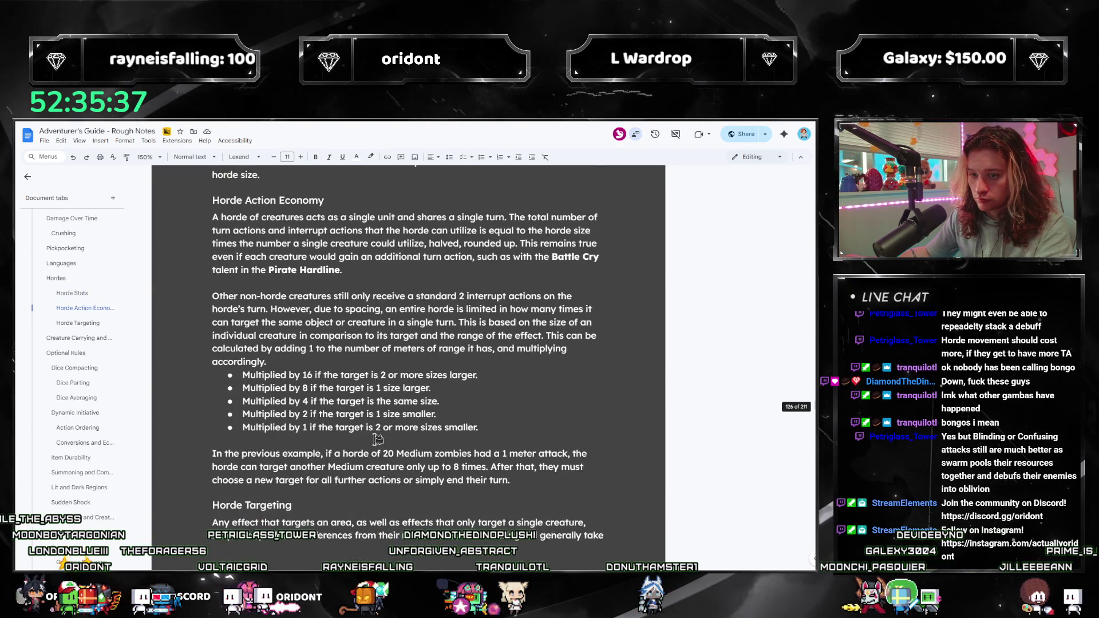
scroll(378, 439, up, 10)
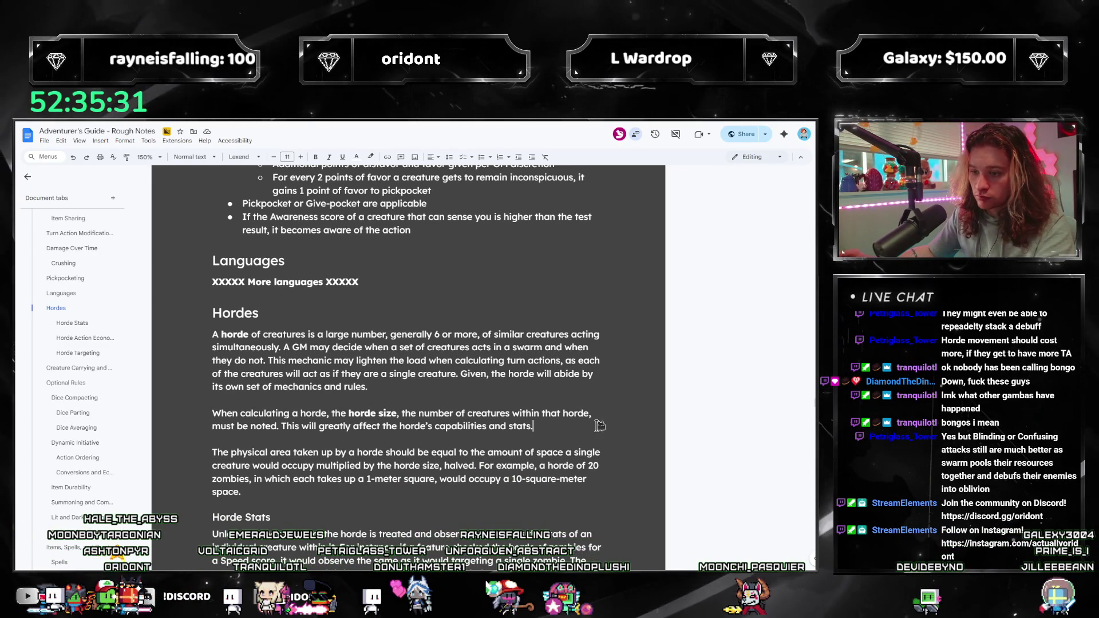
scroll(402, 438, down, 3)
scroll(344, 389, up, 3)
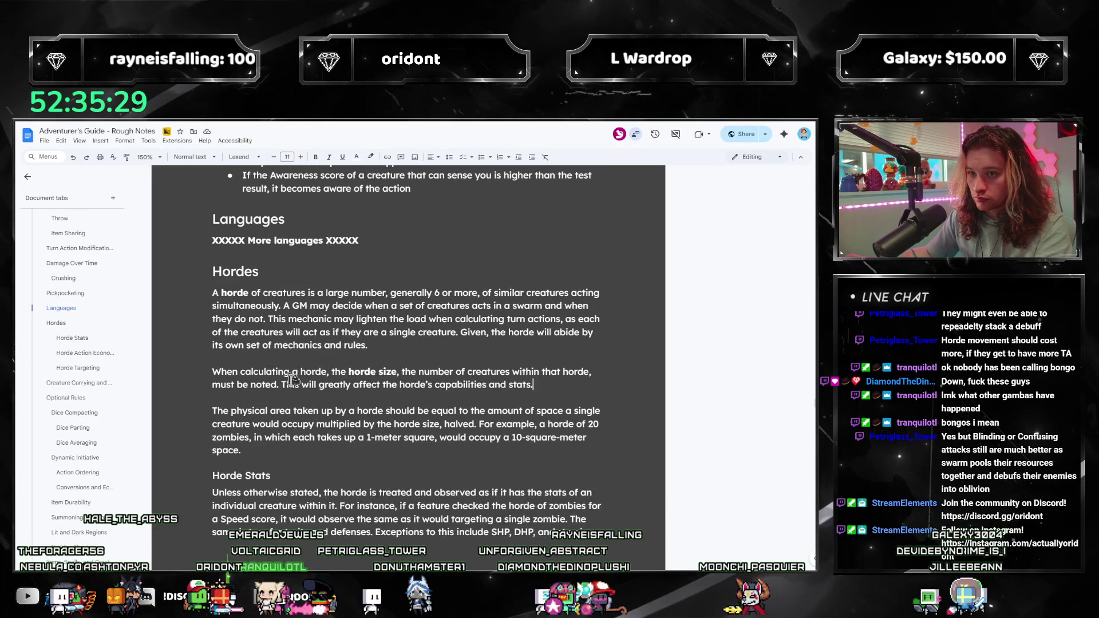
Insert a 'Horde Sizing' subheading above the horde-size paragraphs in a light text colour.
scroll(264, 329, down, 3)
drag(253, 321, 170, 240)
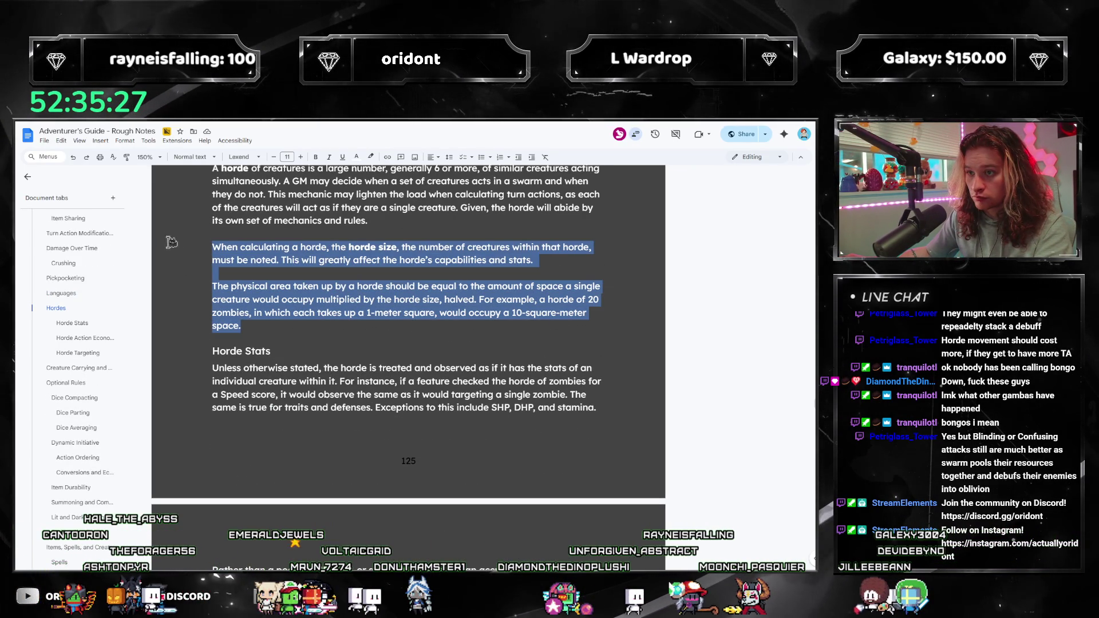
click(259, 239)
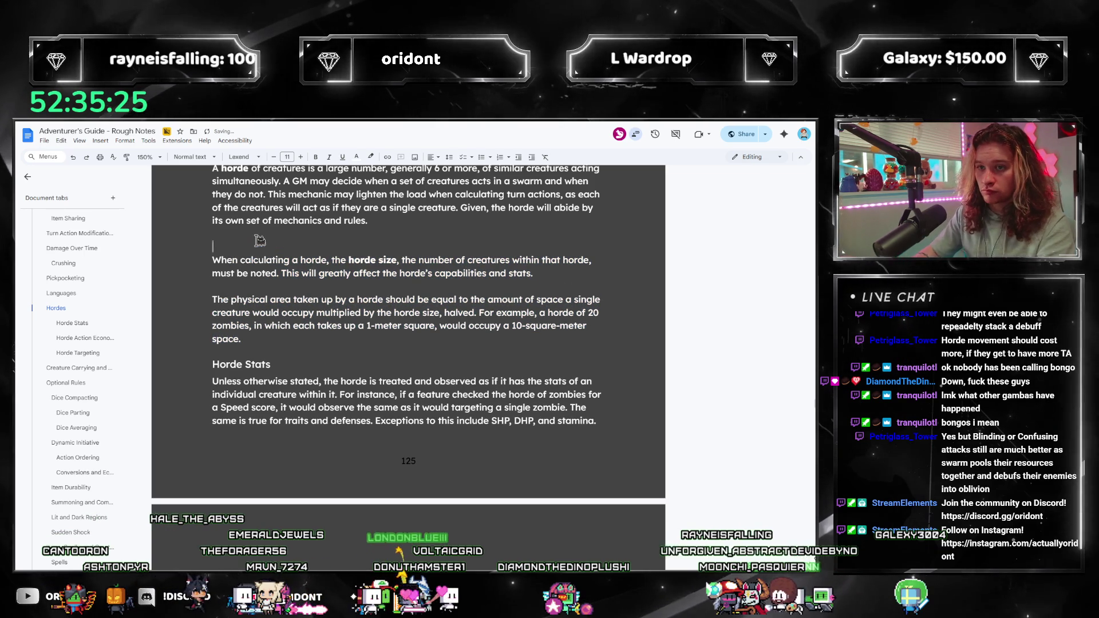
key(ctrl+alt+4)
text(Hor)
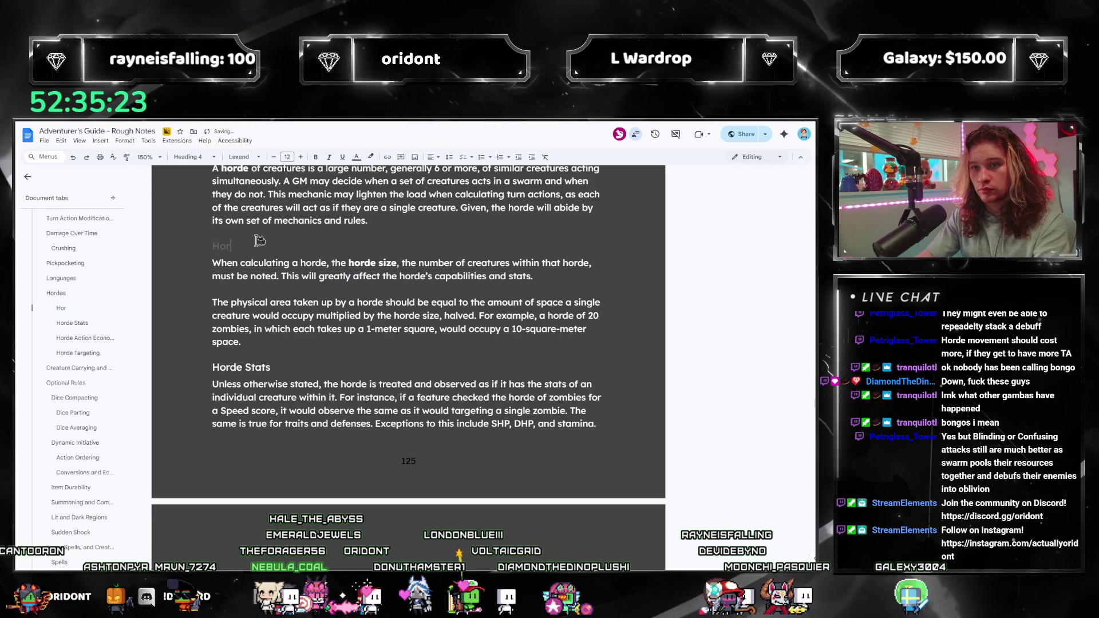
text(de Sizing)
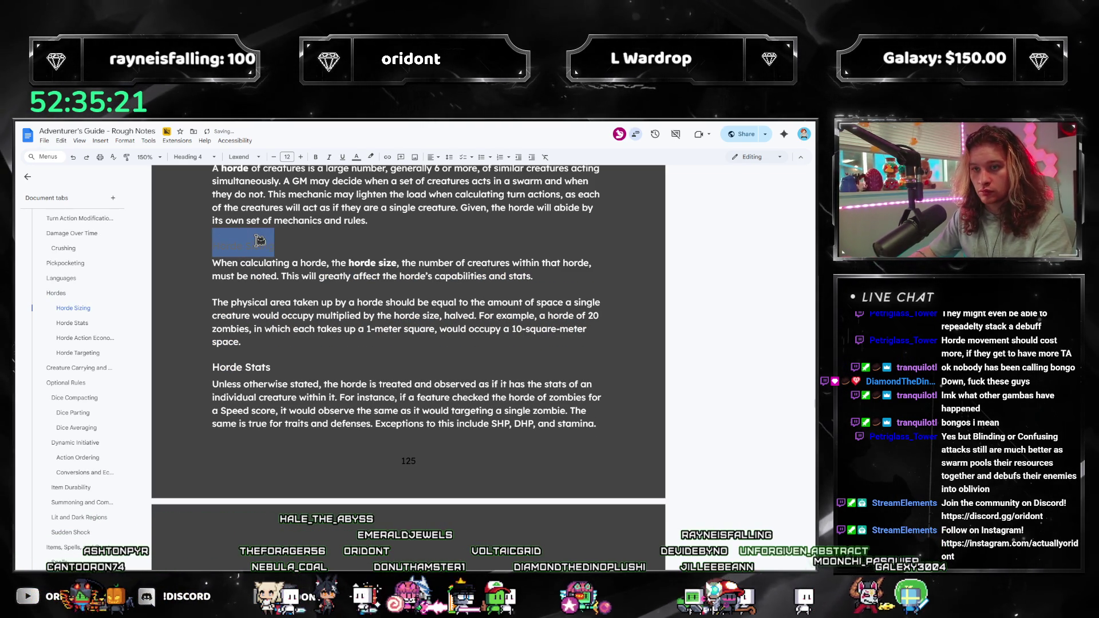
click(357, 157)
click(356, 175)
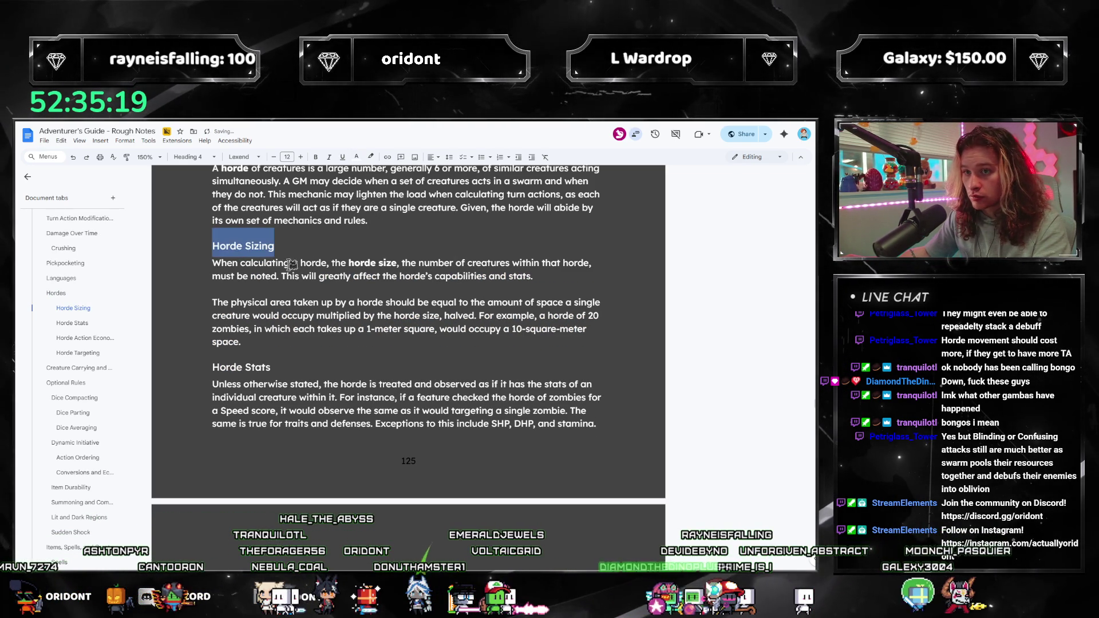
scroll(255, 402, up, 2)
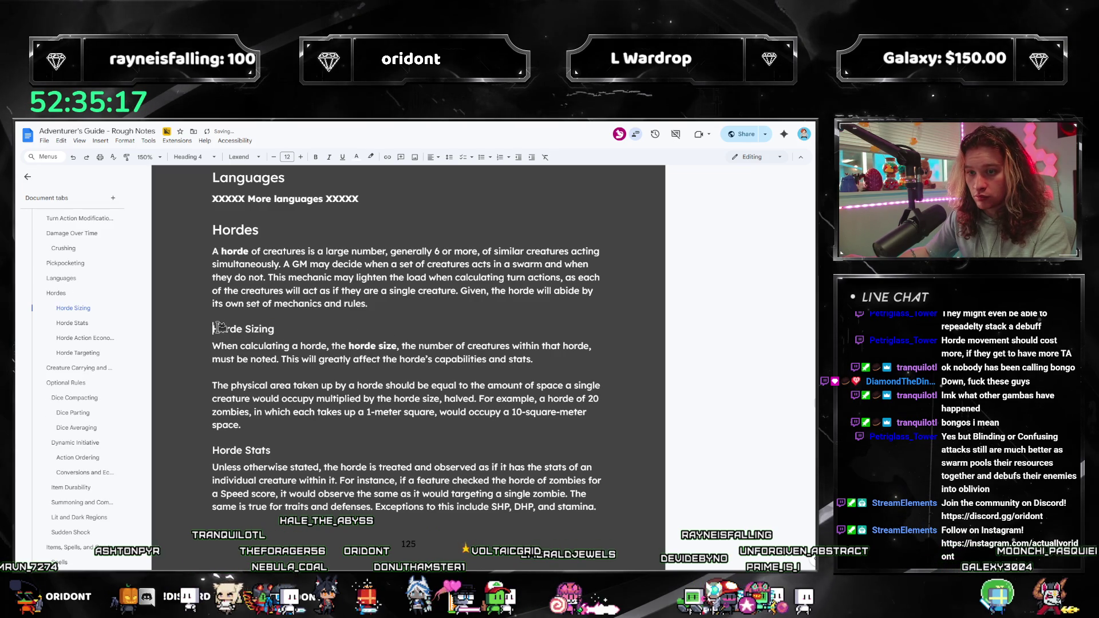
Make Horde Sizing and Horde Stats Heading 3 and recolour them to stay readable.
triple_click(303, 335)
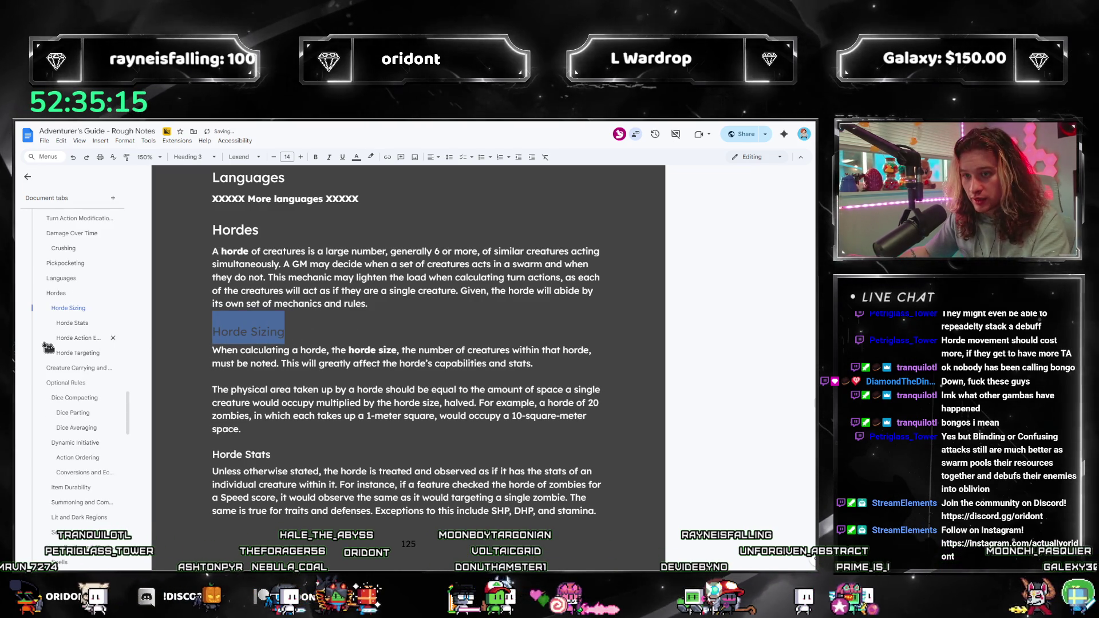
key(ctrl+alt+3)
click(356, 157)
click(356, 175)
scroll(344, 343, down, 3)
click(310, 288)
key(ctrl+alt+3)
mouse_move(211, 248)
mouse_down()
mouse_move(401, 349)
mouse_move(318, 336)
mouse_up()
click(357, 156)
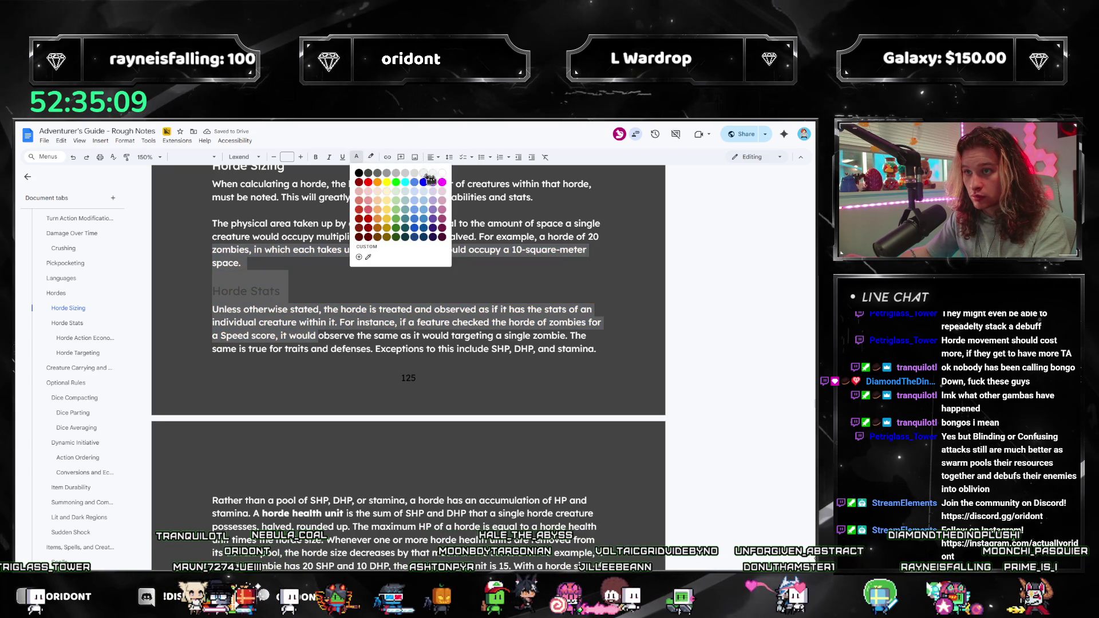
Apply the light text colour to Horde Stats, then to the Horde Action Economy heading.
click(443, 174)
scroll(328, 347, down, 3)
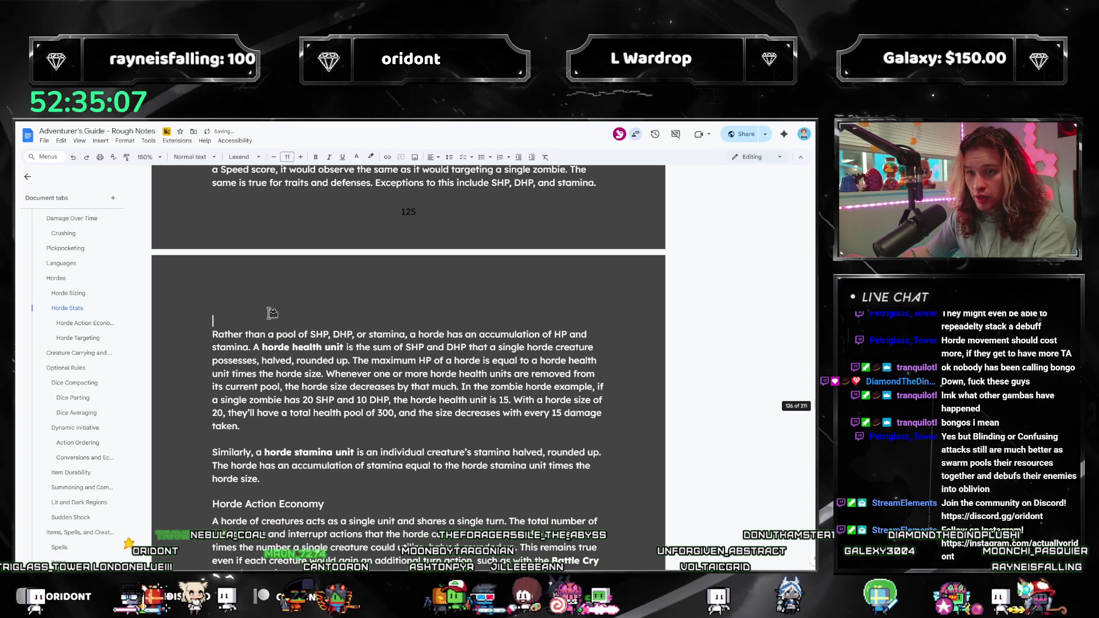
scroll(281, 461, down, 2)
triple_click(268, 421)
key(BackSpace)
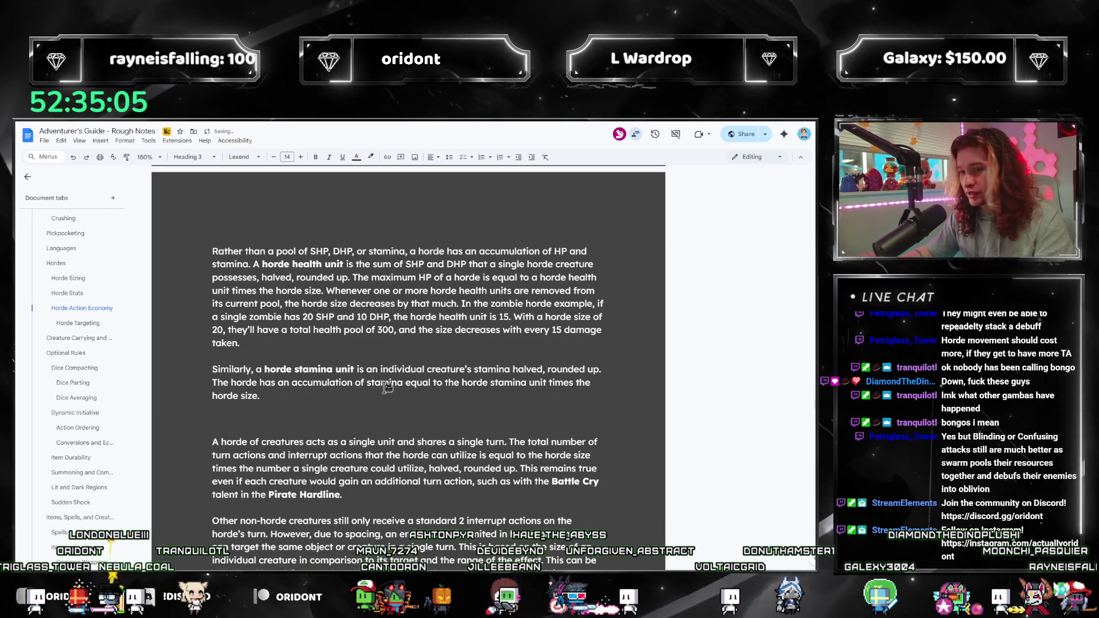
key(ctrl+z)
drag(229, 382, 380, 469)
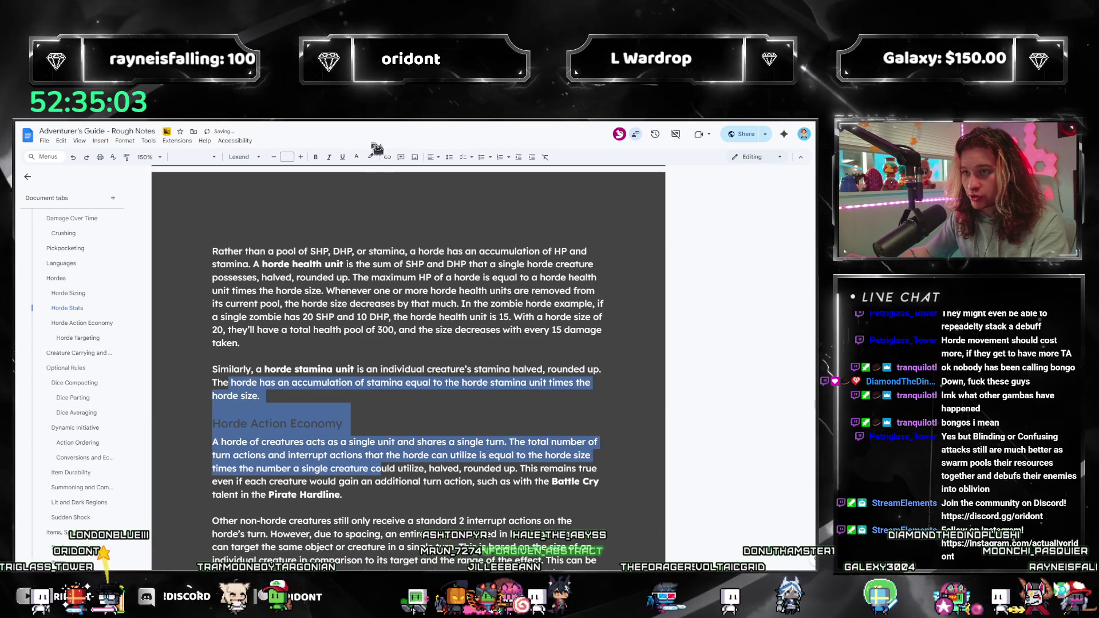
click(371, 157)
click(443, 173)
Give the Horde Targeting heading the same readable light text colour.
scroll(238, 423, down, 5)
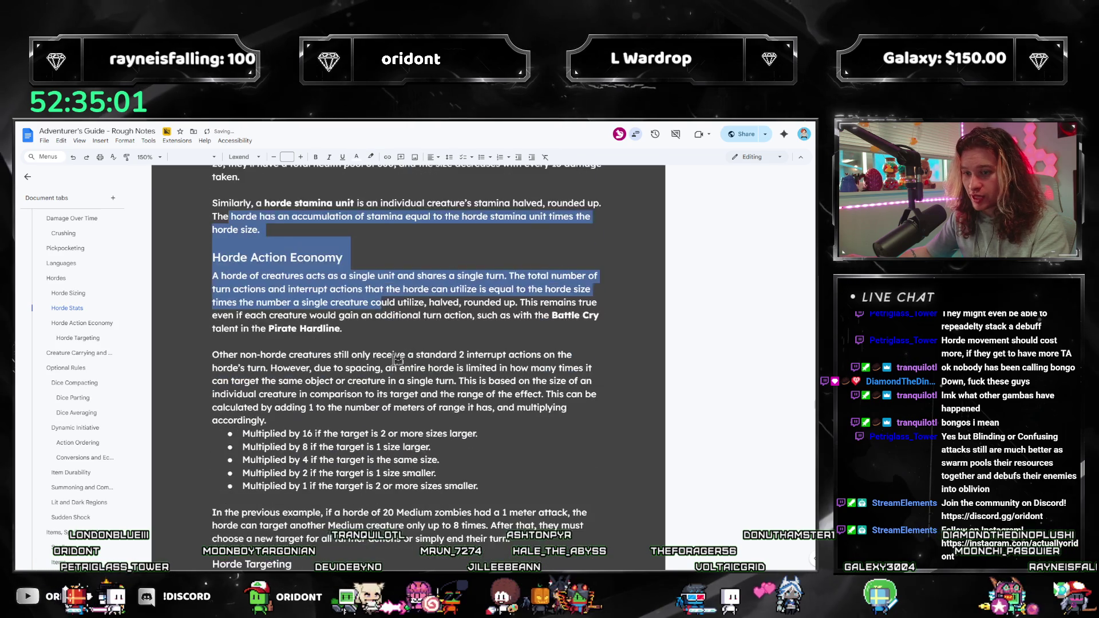
triple_click(304, 444)
key(BackSpace)
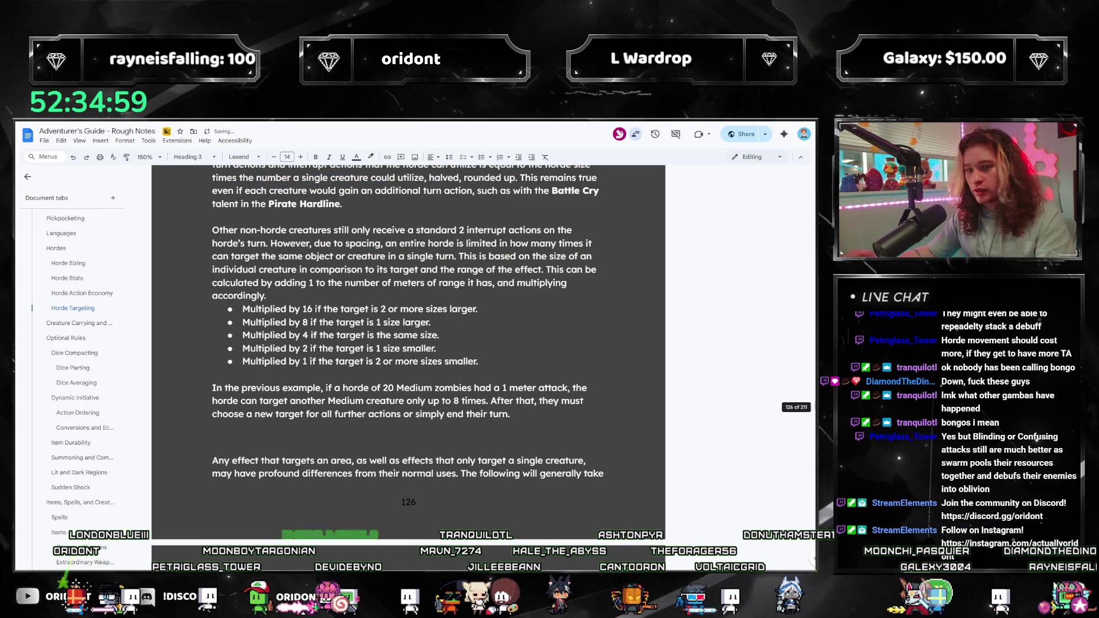
key(ctrl+z)
drag(253, 402, 368, 454)
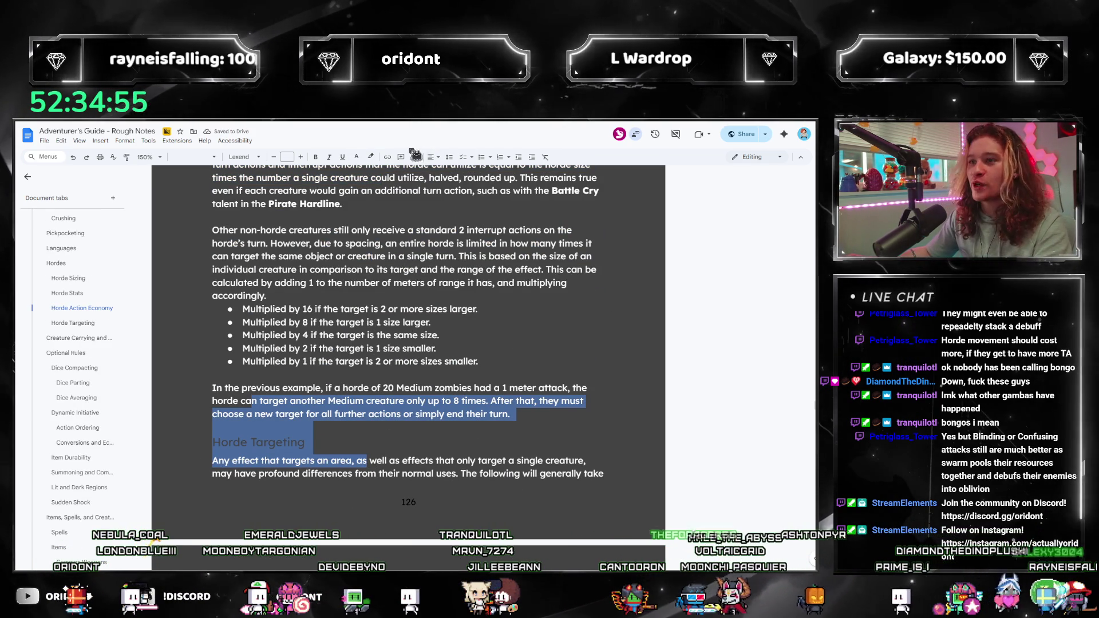
click(356, 157)
click(442, 173)
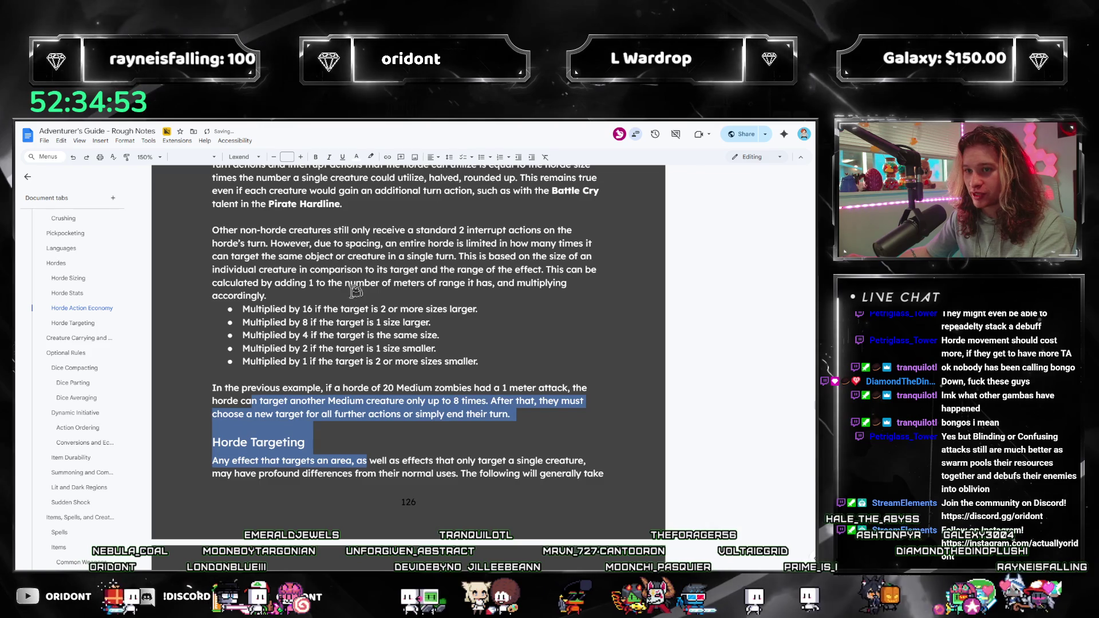
scroll(344, 372, up, 10)
scroll(279, 374, up, 5)
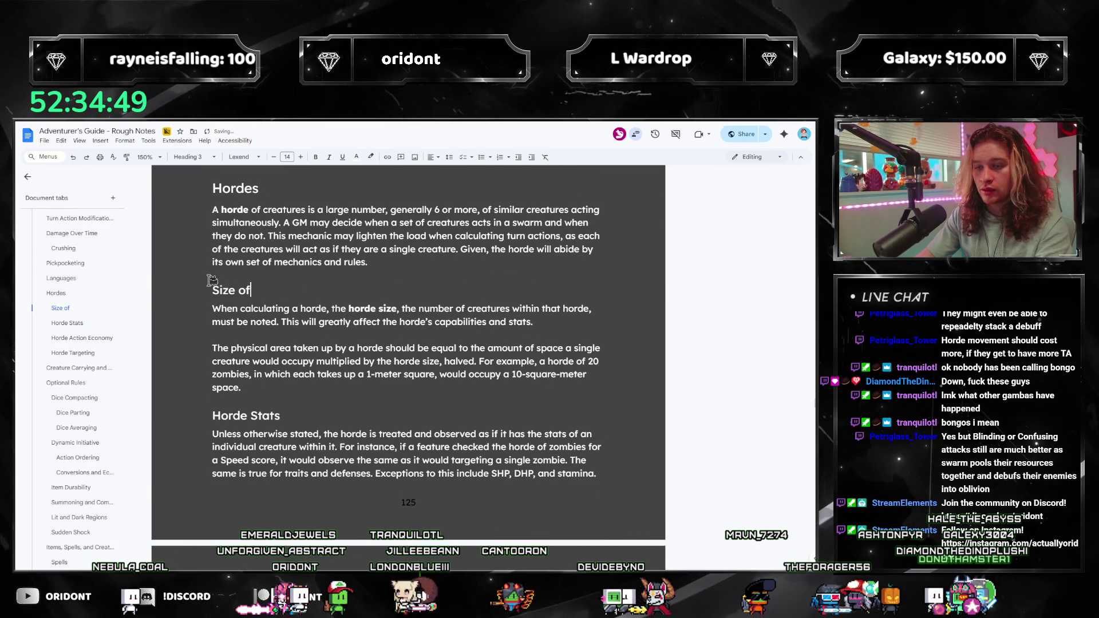
Rename the Horde Stats heading to 'The Horde's Stats' and select the Horde Action Economy heading.
scroll(212, 280, down, 3)
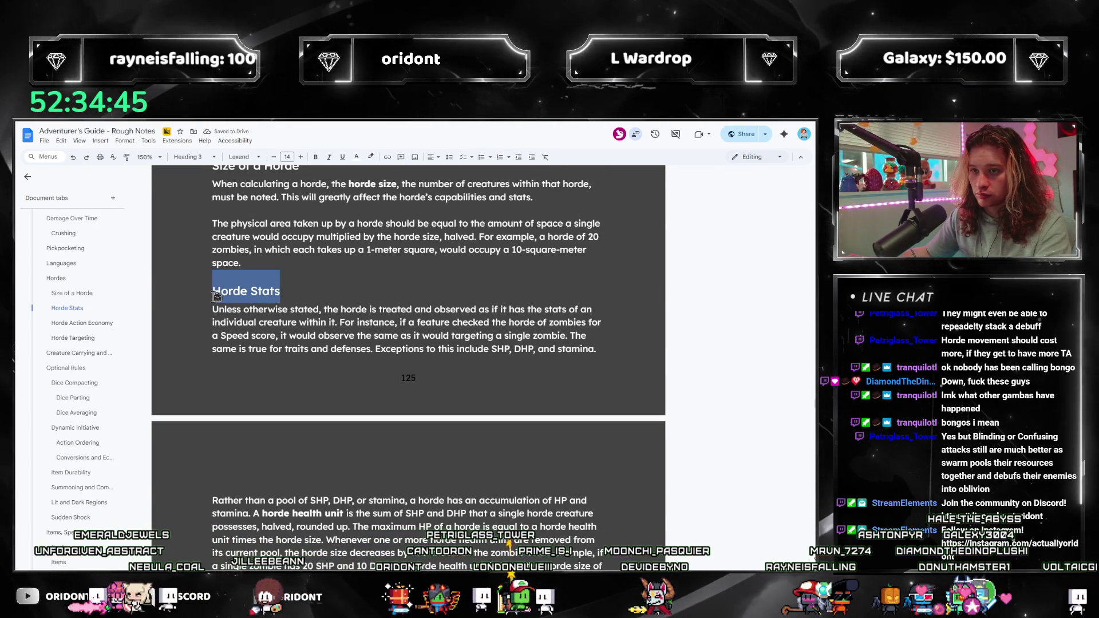
text(The Horde's Stats)
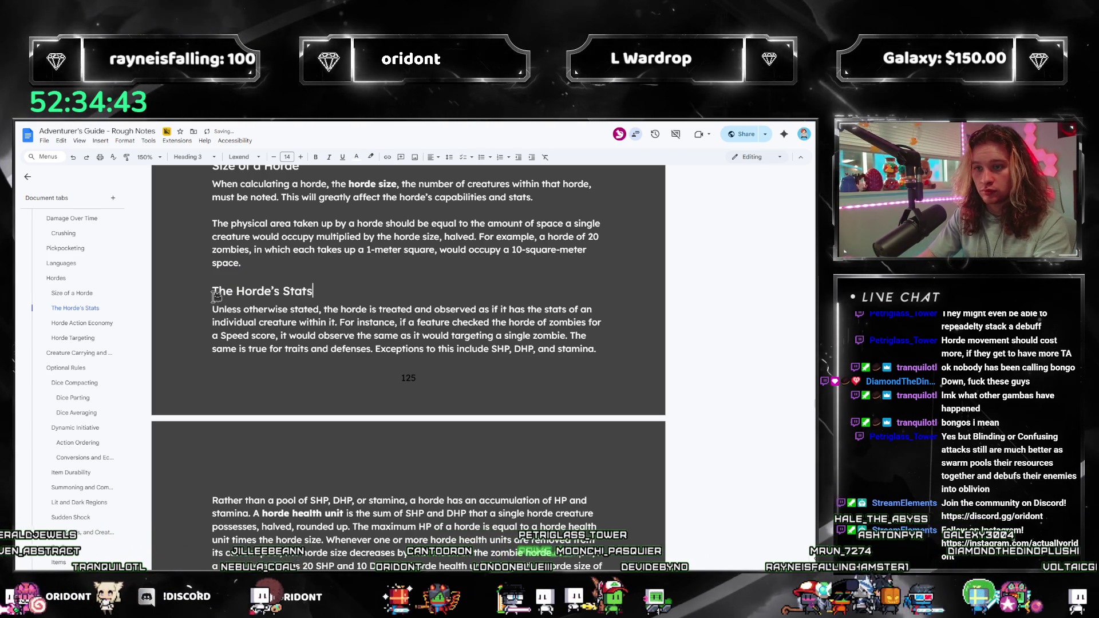
scroll(326, 312, down, 2)
scroll(330, 312, down, 4)
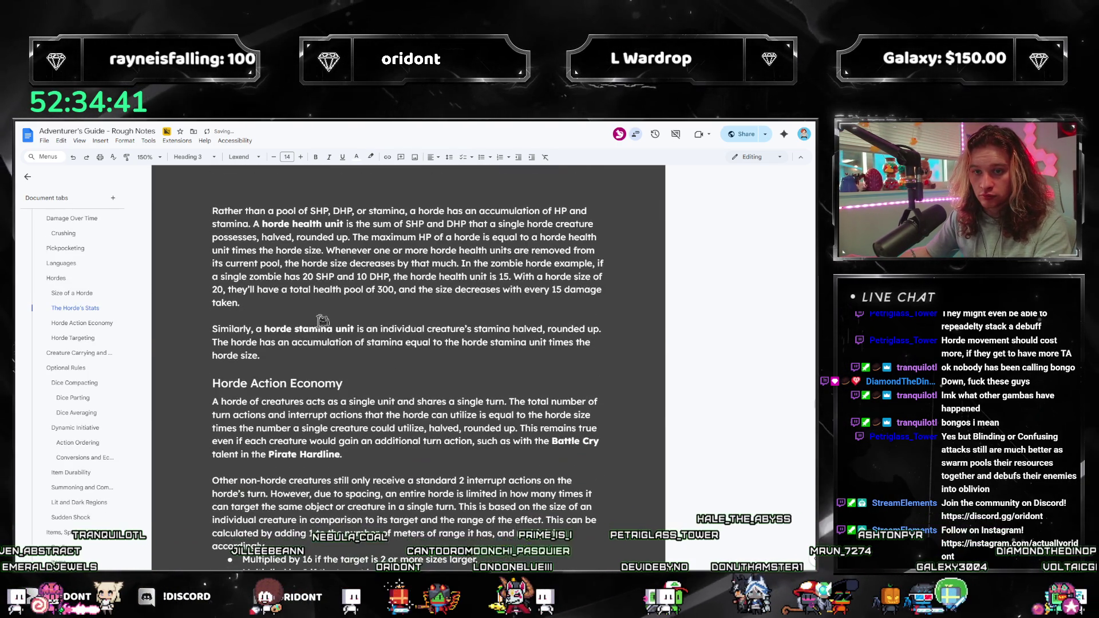
scroll(272, 309, down, 1)
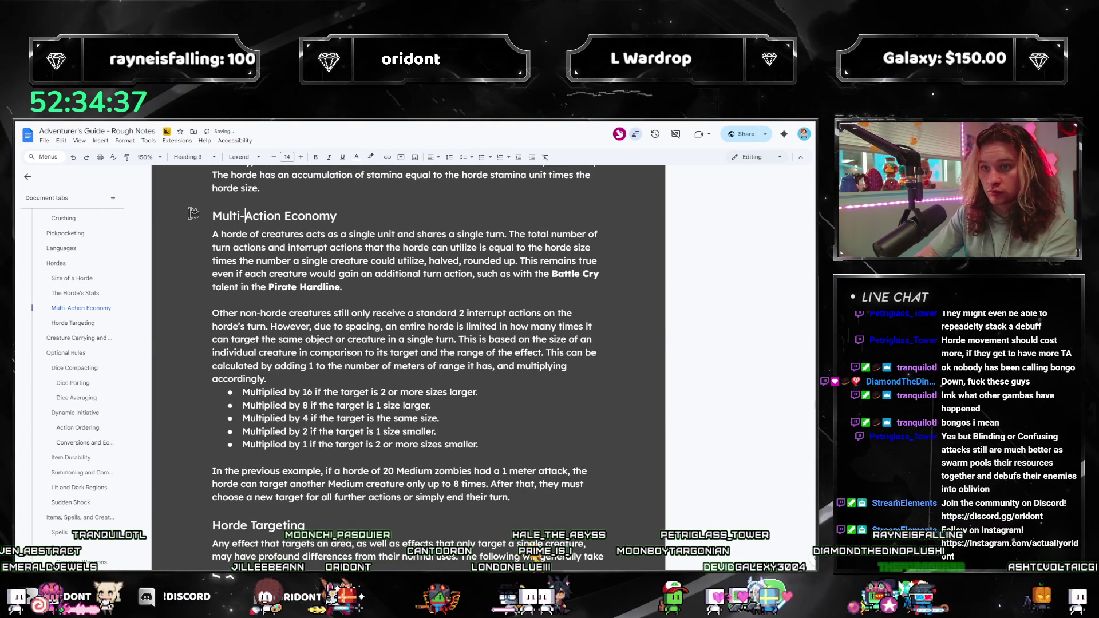
scroll(300, 317, down, 1)
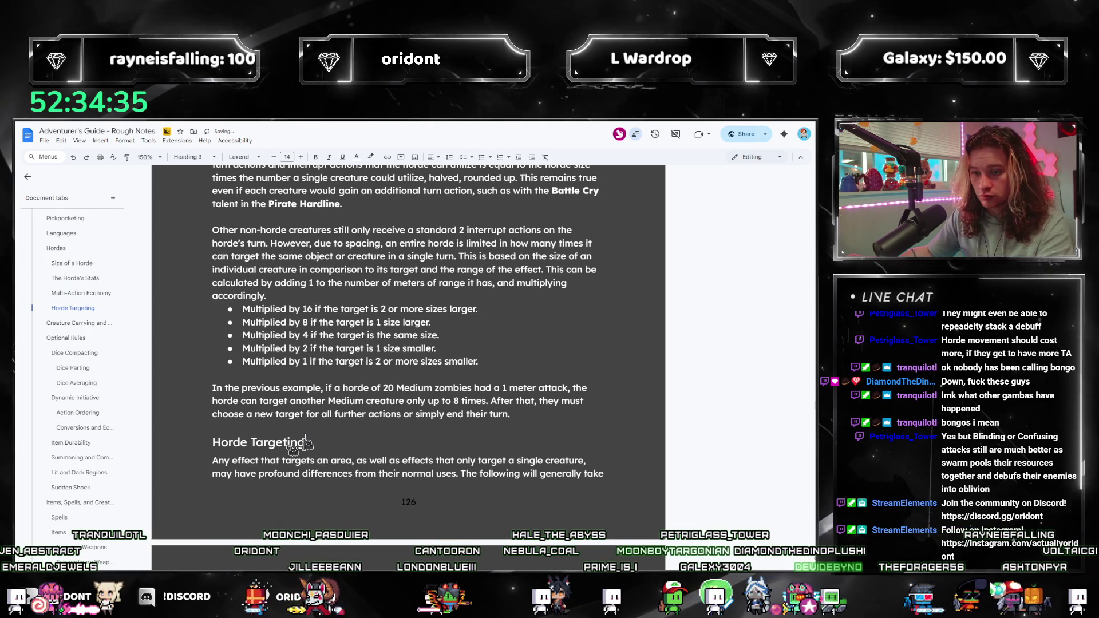
drag(306, 443, 129, 442)
scroll(368, 374, up, 15)
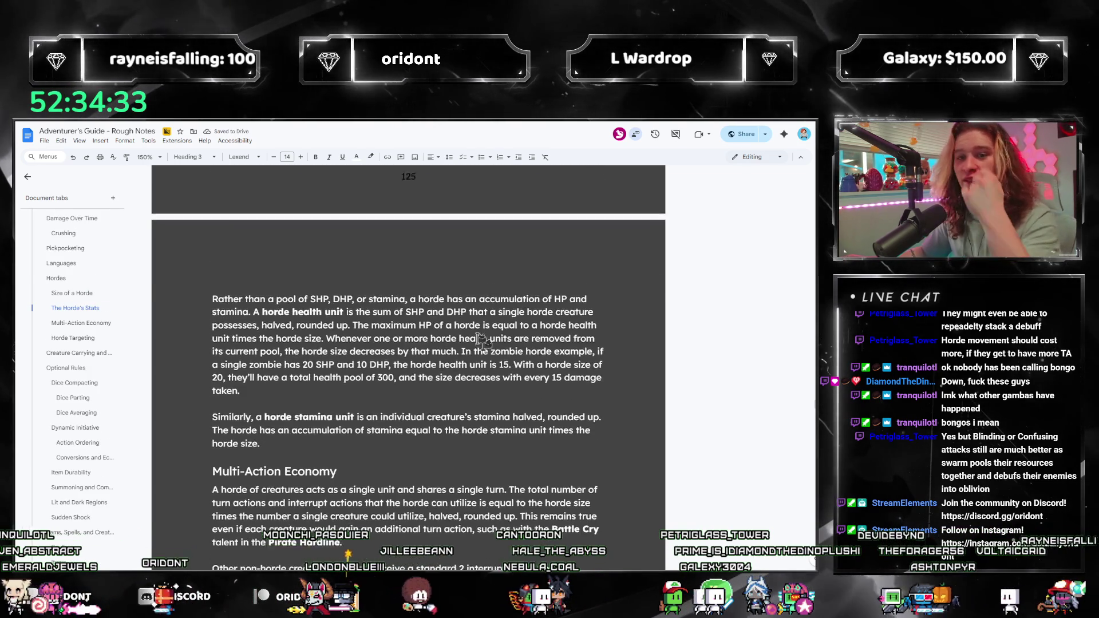
scroll(369, 374, down, 2)
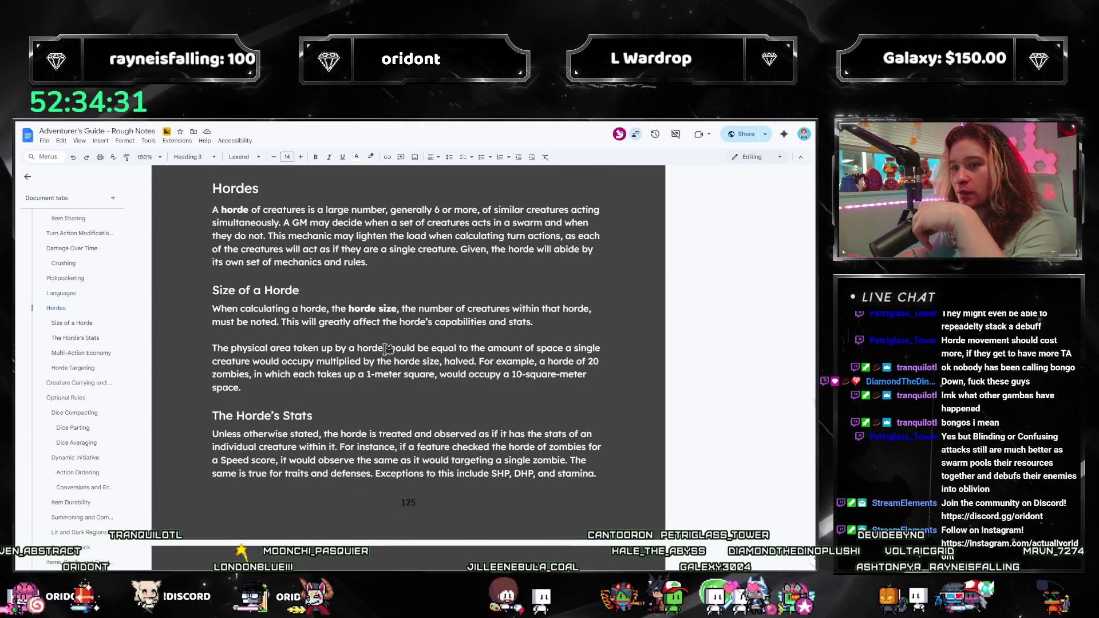
Start a new plain paragraph after the Hordes intro: 'Hordes are notably a very complex…'.
key(Return)
key(Return)
key(ctrl+b)
text(All)
key(ctrl+b)
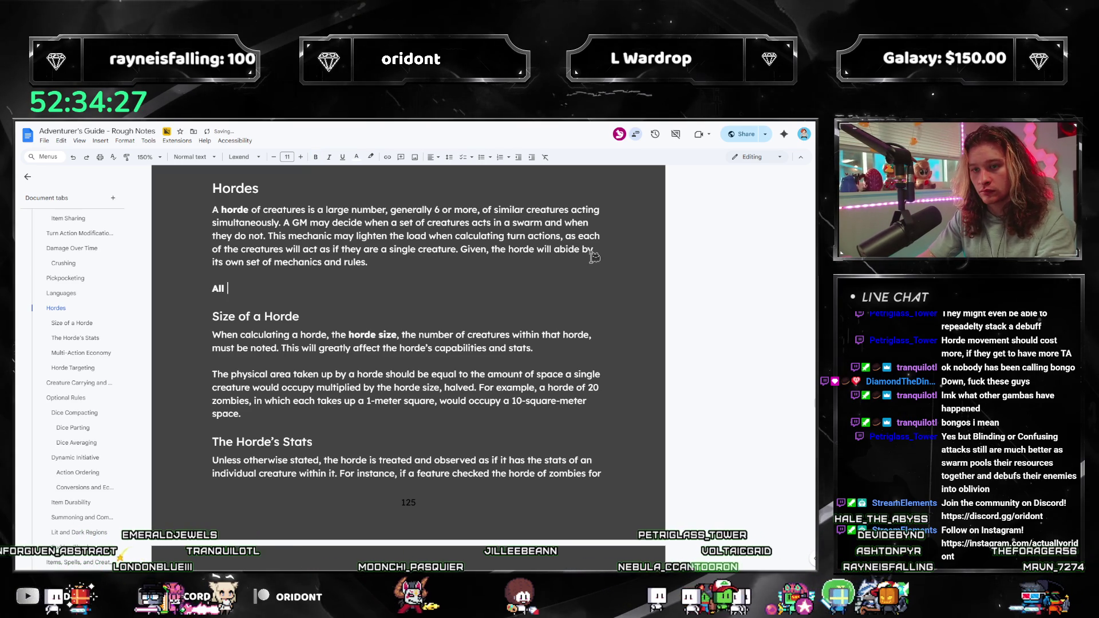
key(ctrl+b)
text(All h)
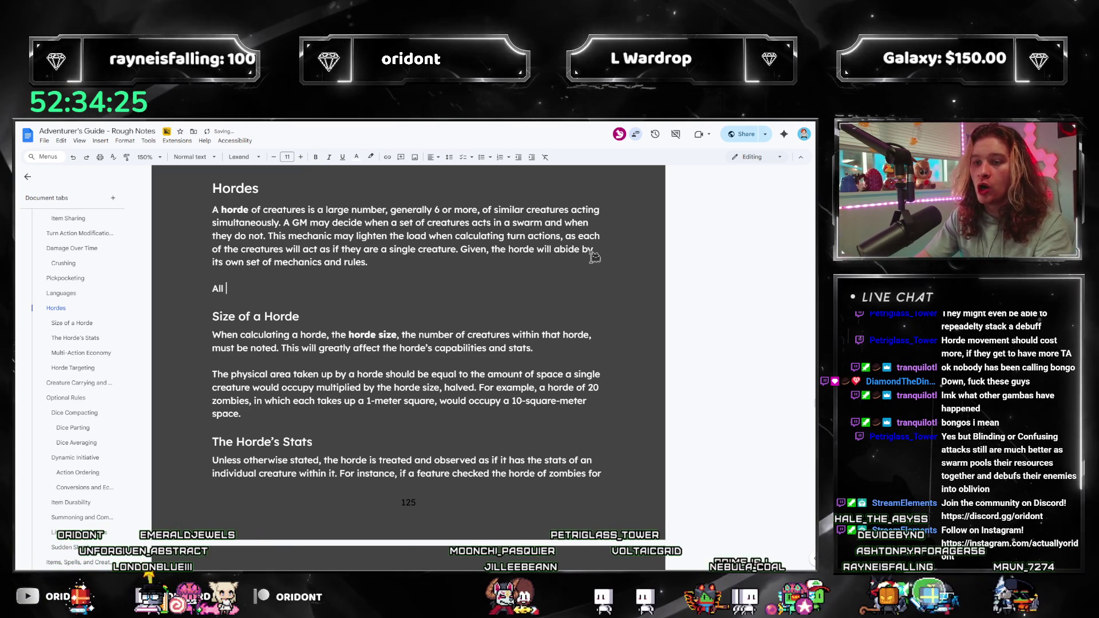
key(BackSpace)
key(BackSpace)
key(BackSpace)
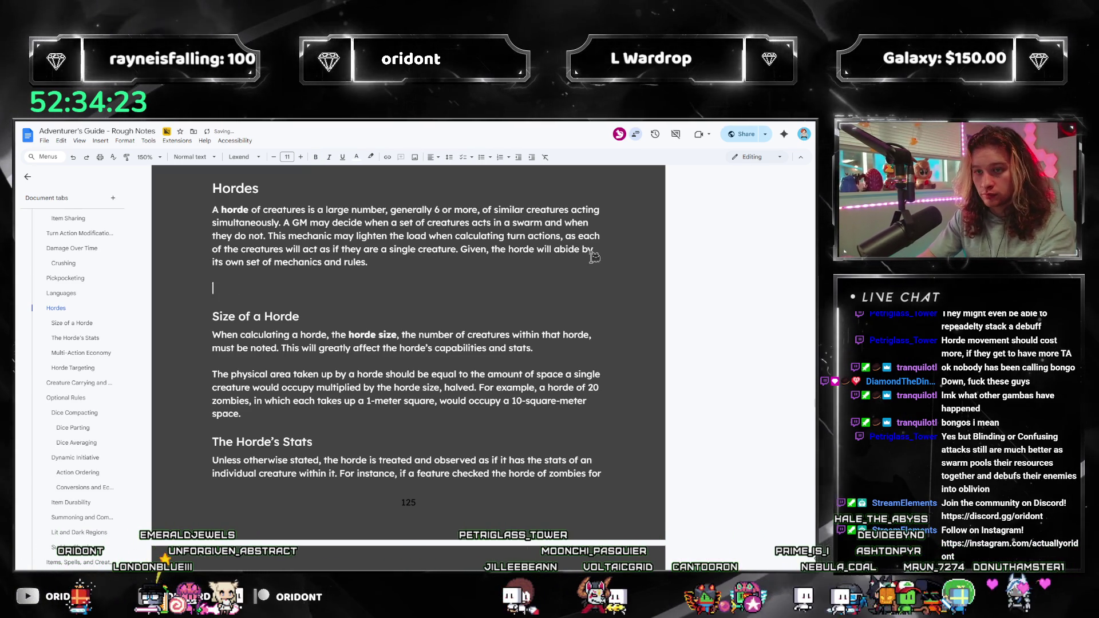
text(Hordes are no)
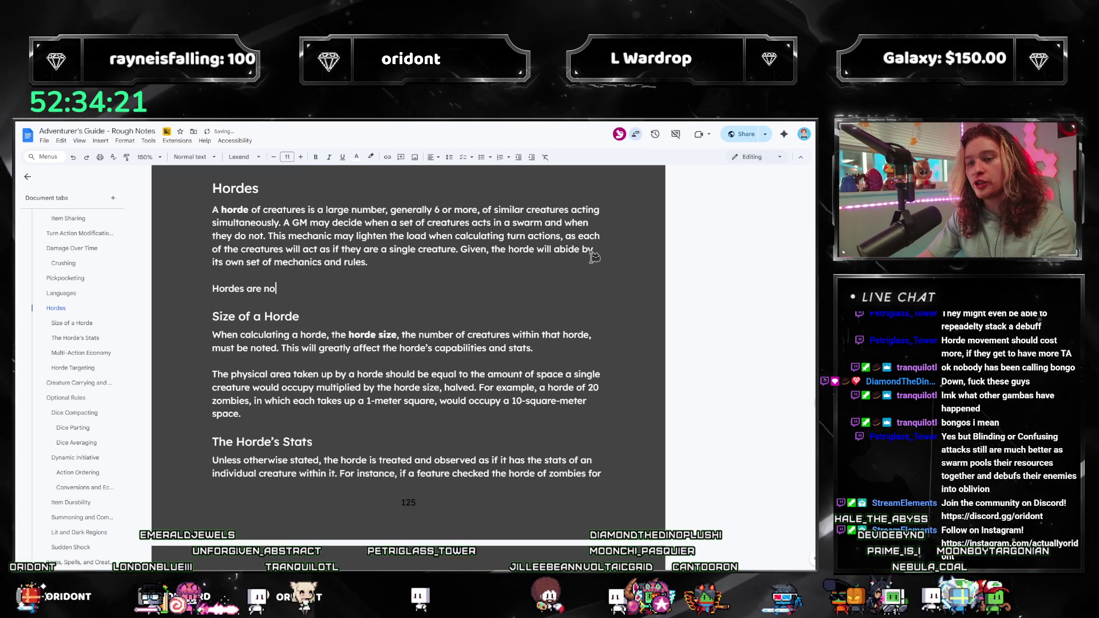
text(tably a very complex )
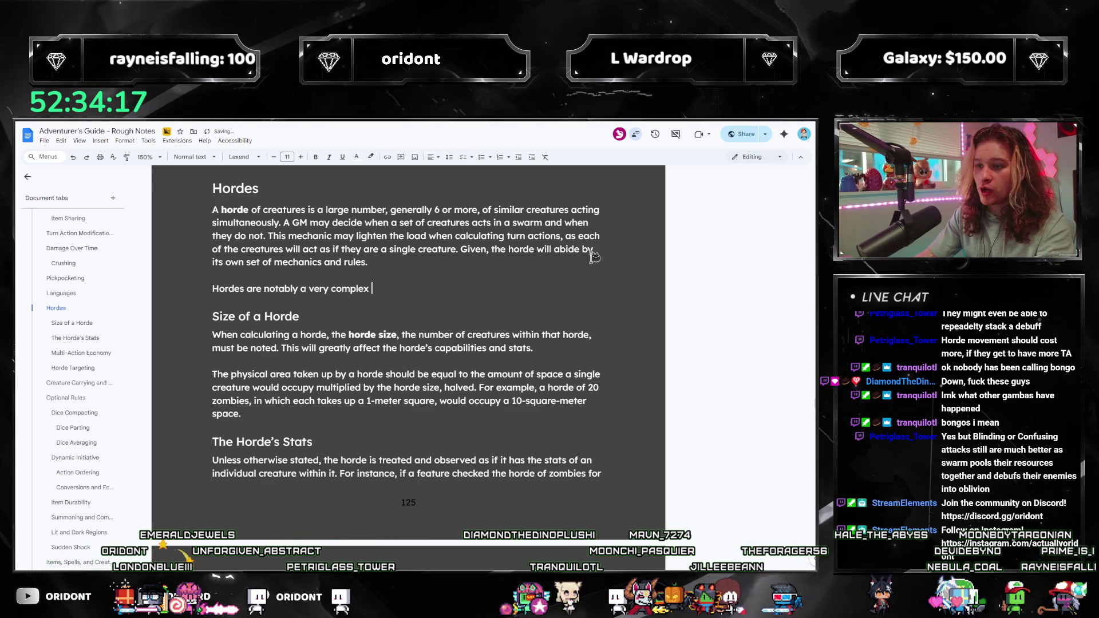
text(structure whe)
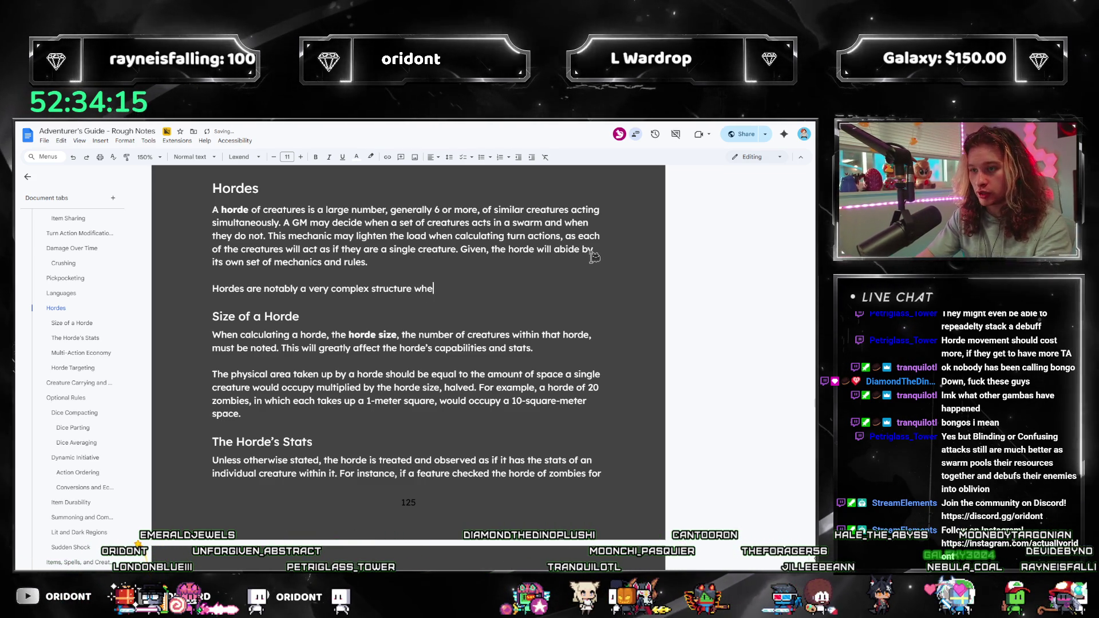
Finish it: '…form of interaction… edge-cases may exist. All rules may be modified…per GM discretion.'.
key(BackSpace)
key(BackSpace)
key(BackSpace)
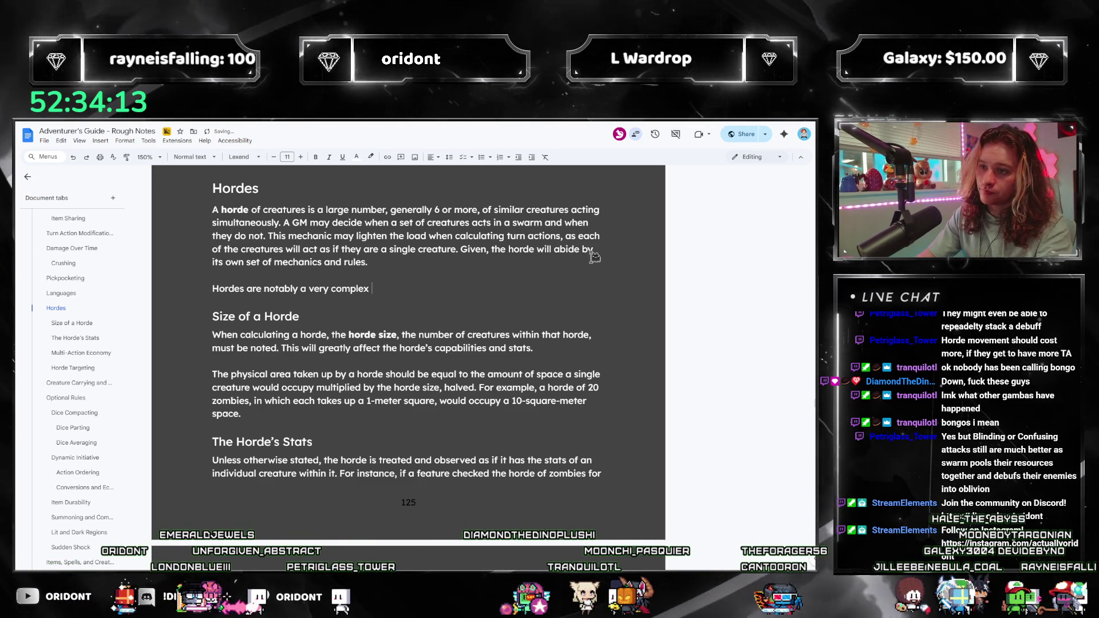
text(form of interaction, and)
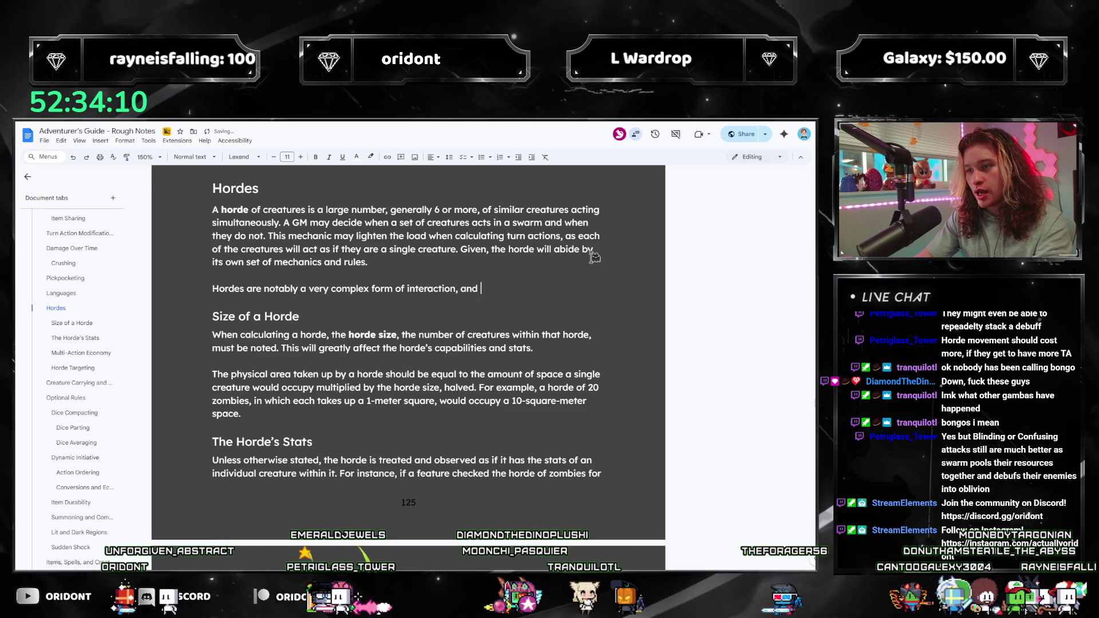
key(BackSpace)
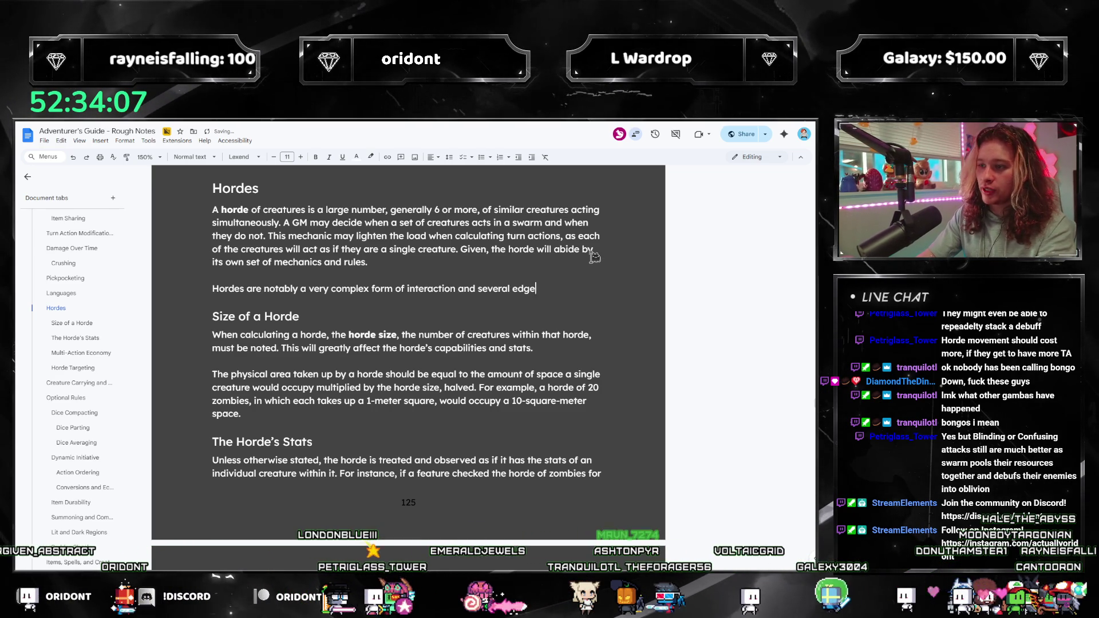
text(-cases may exist. )
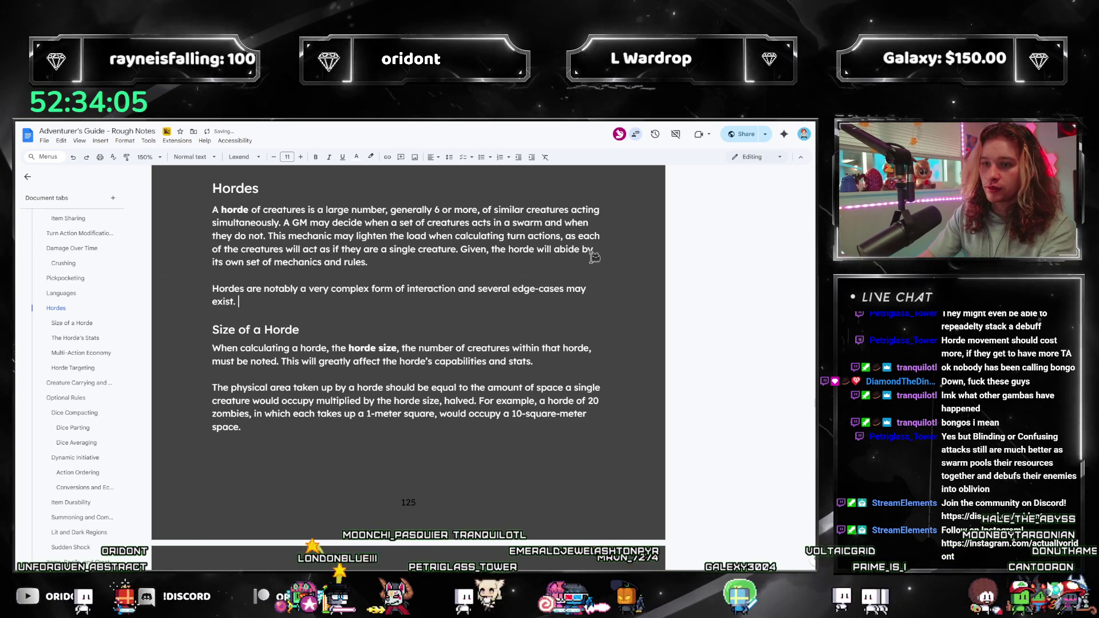
text(All rules ma)
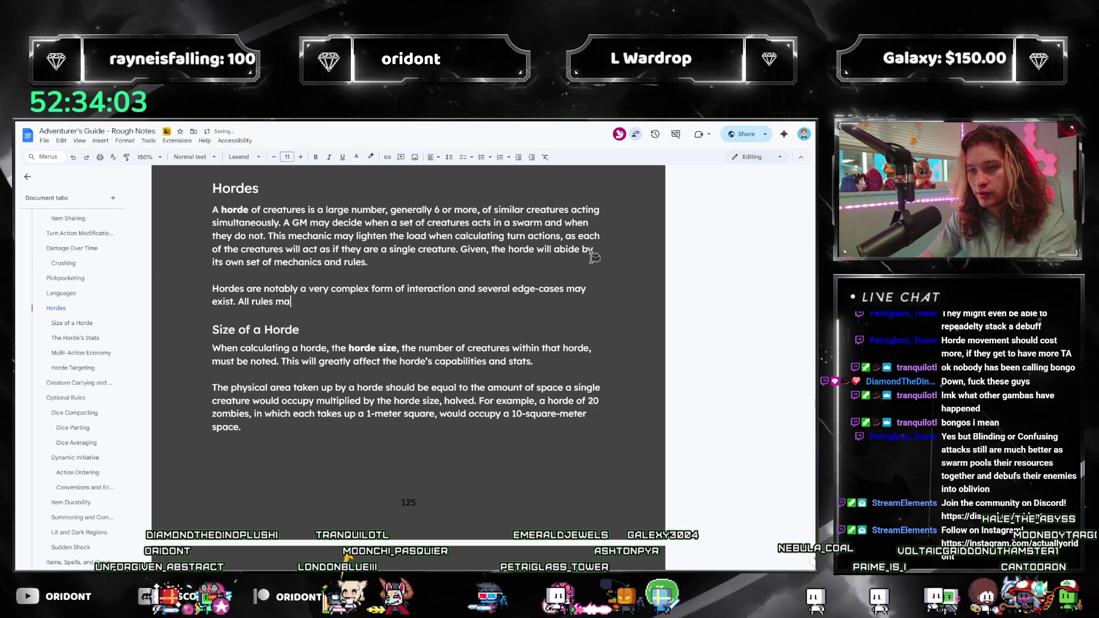
text(y be modified to better suit the setting)
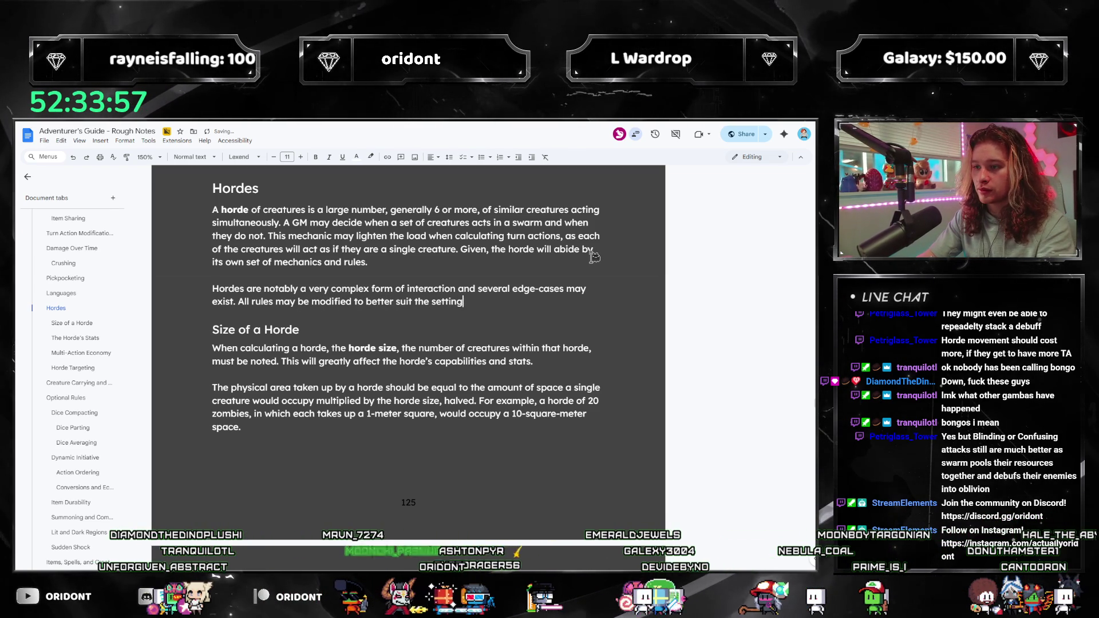
text( and ci)
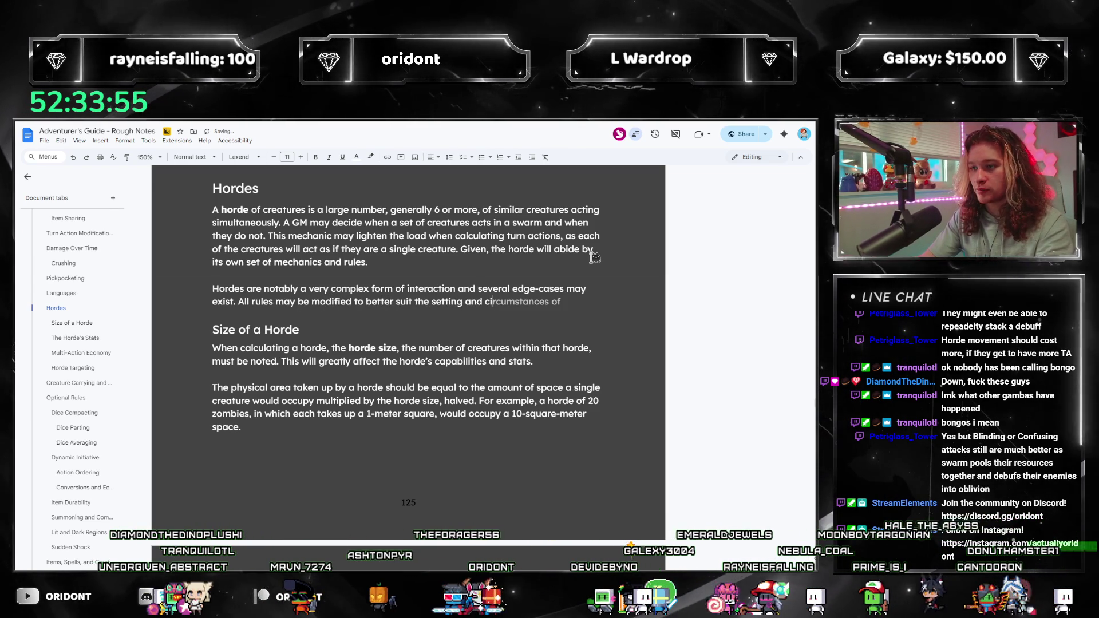
text(rcumstance, per GM )
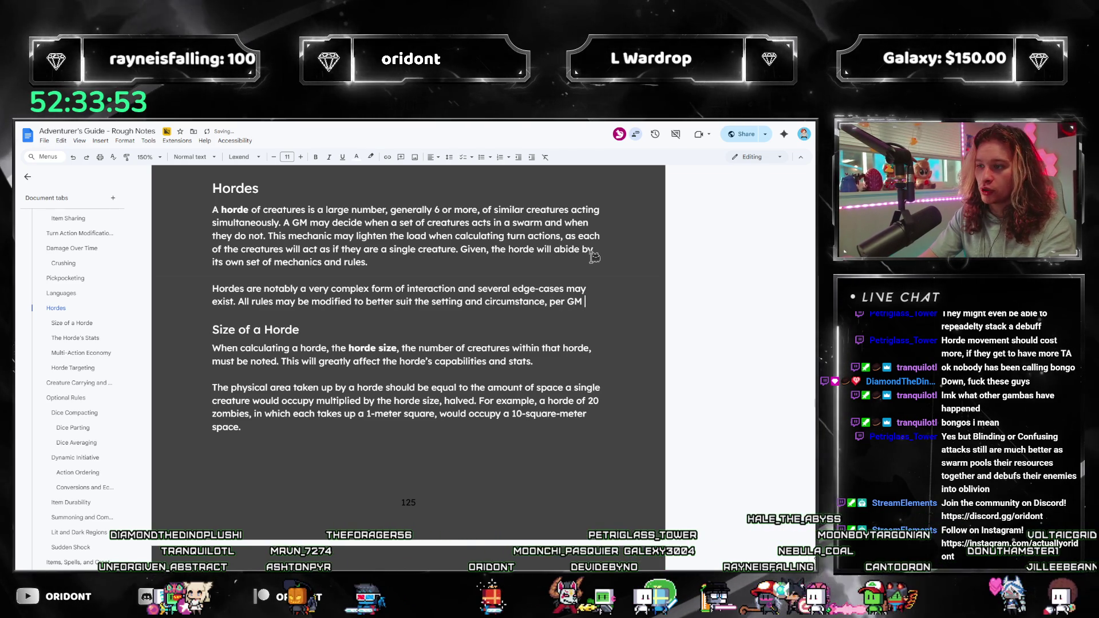
text(discretion.)
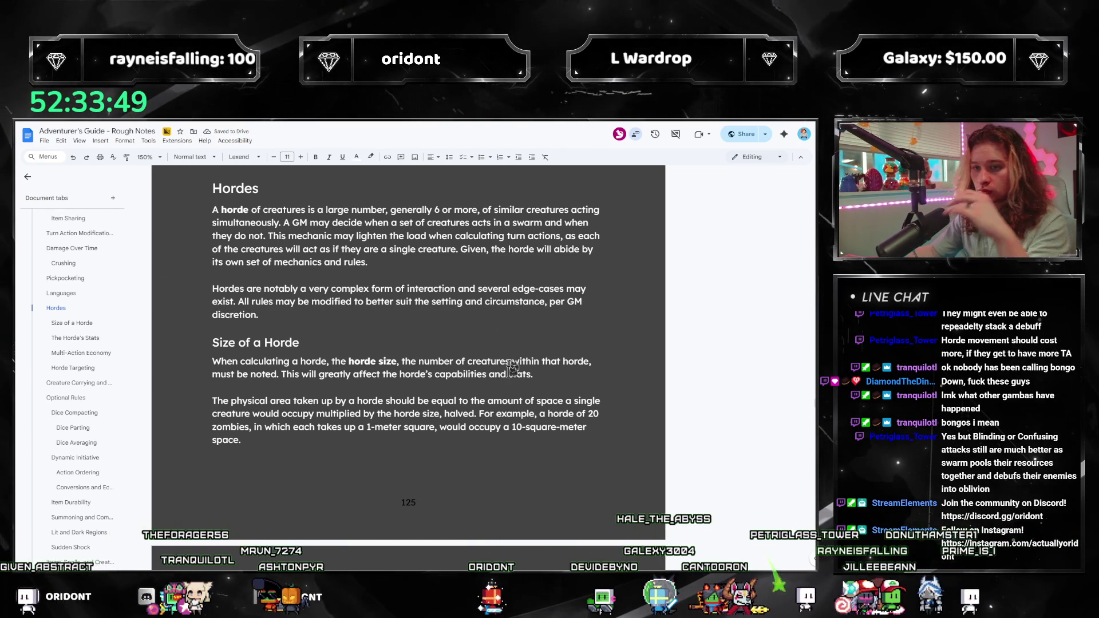
scroll(514, 348, down, 2)
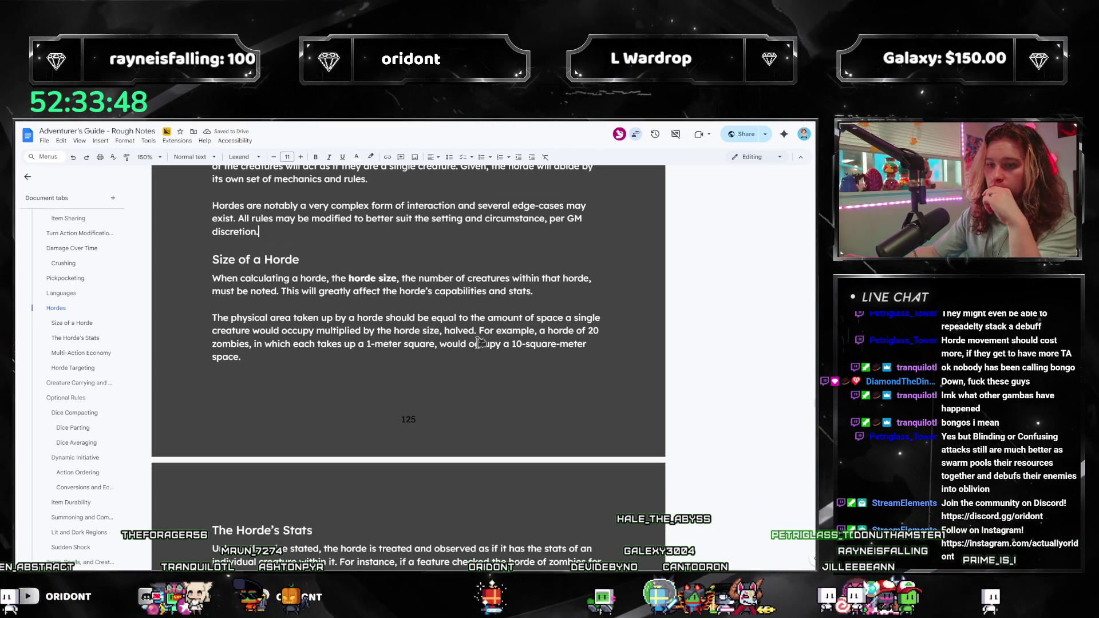
click(406, 293)
key(End)
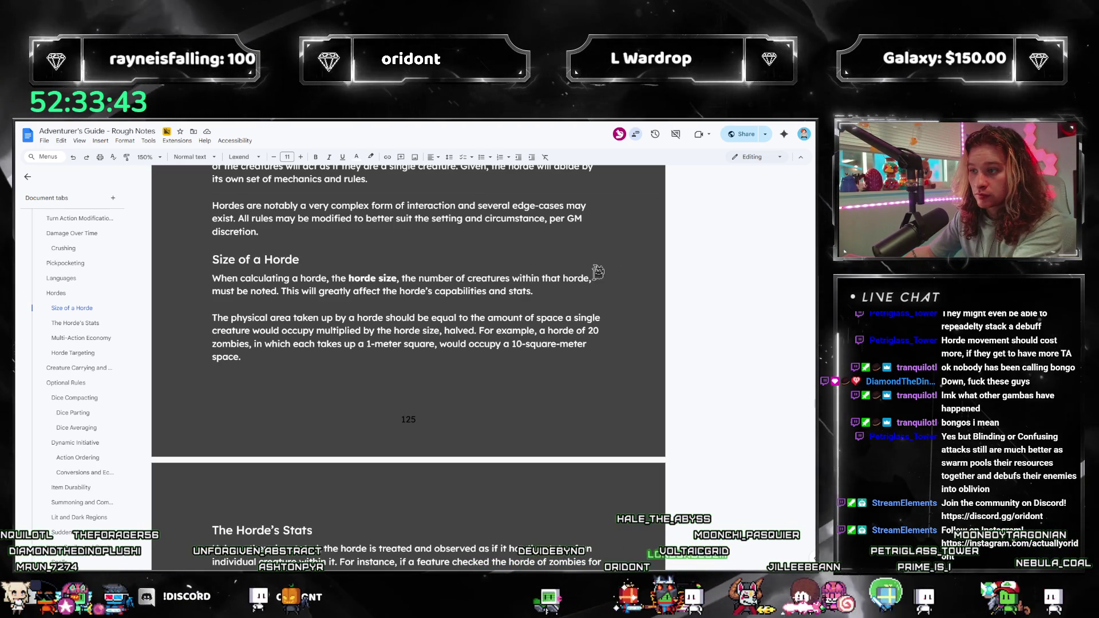
click(258, 278)
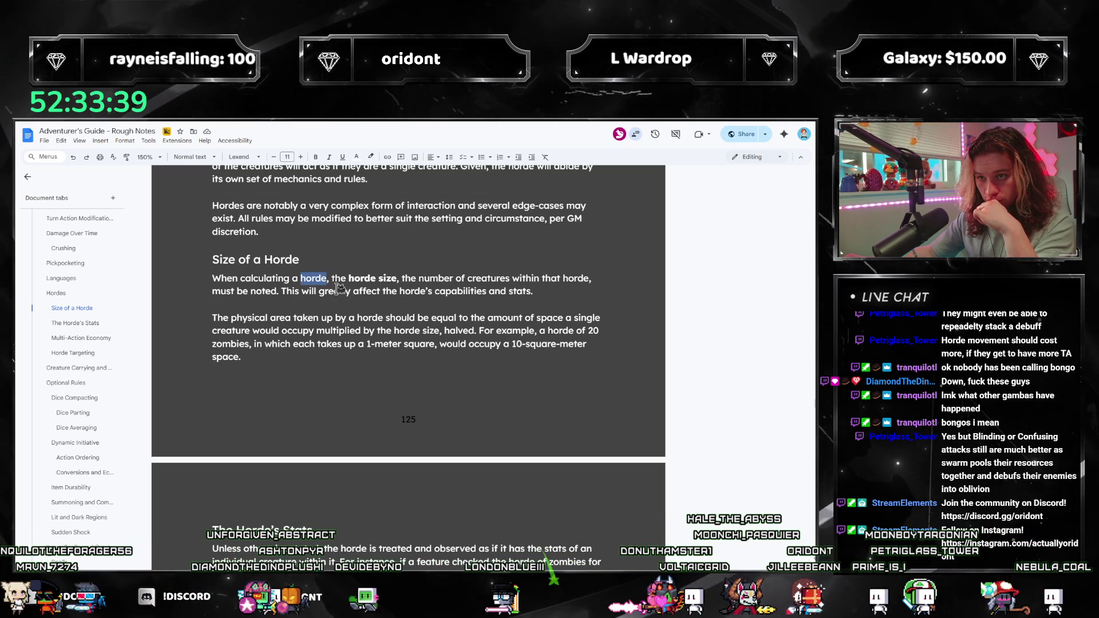
mouse_move(276, 278)
mouse_down()
mouse_move(212, 278)
mouse_move(536, 293)
mouse_up()
click(208, 278)
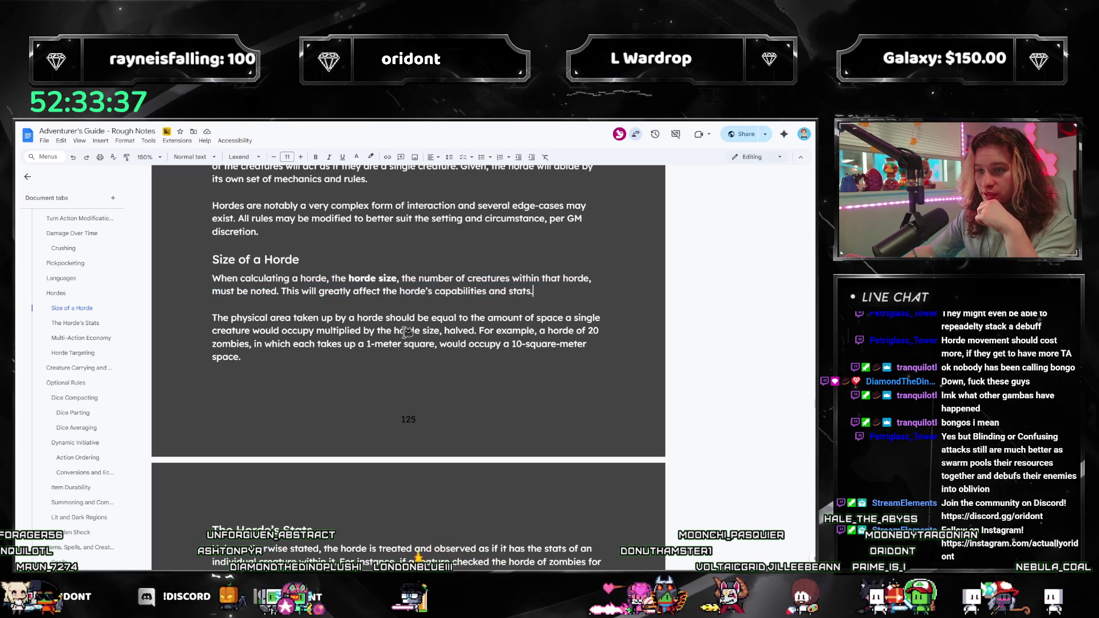
scroll(207, 277, down, 1)
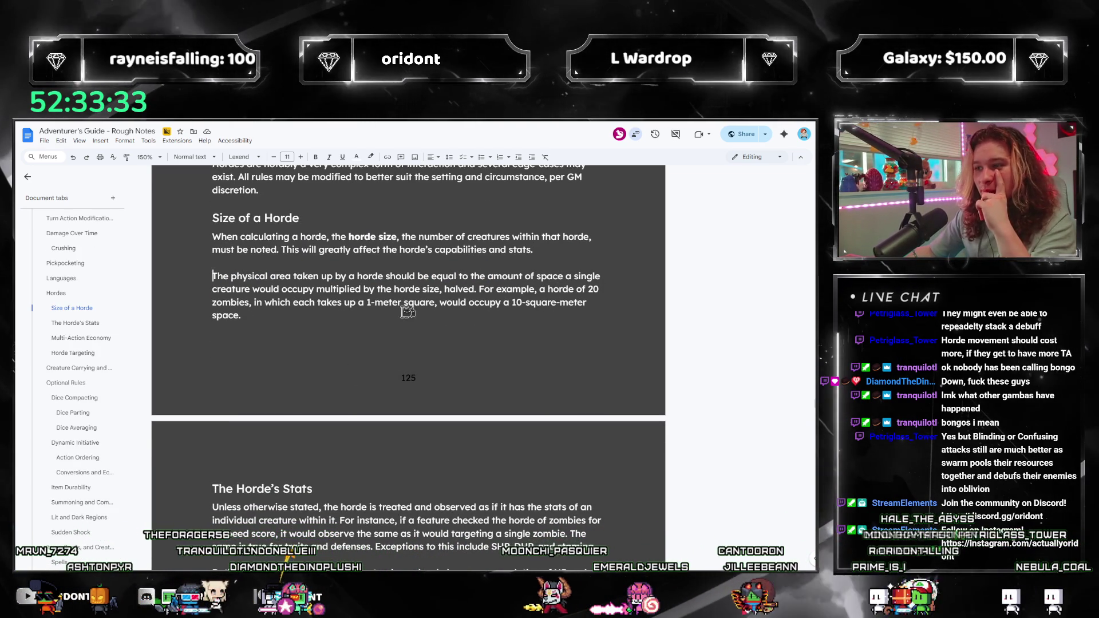
click(355, 320)
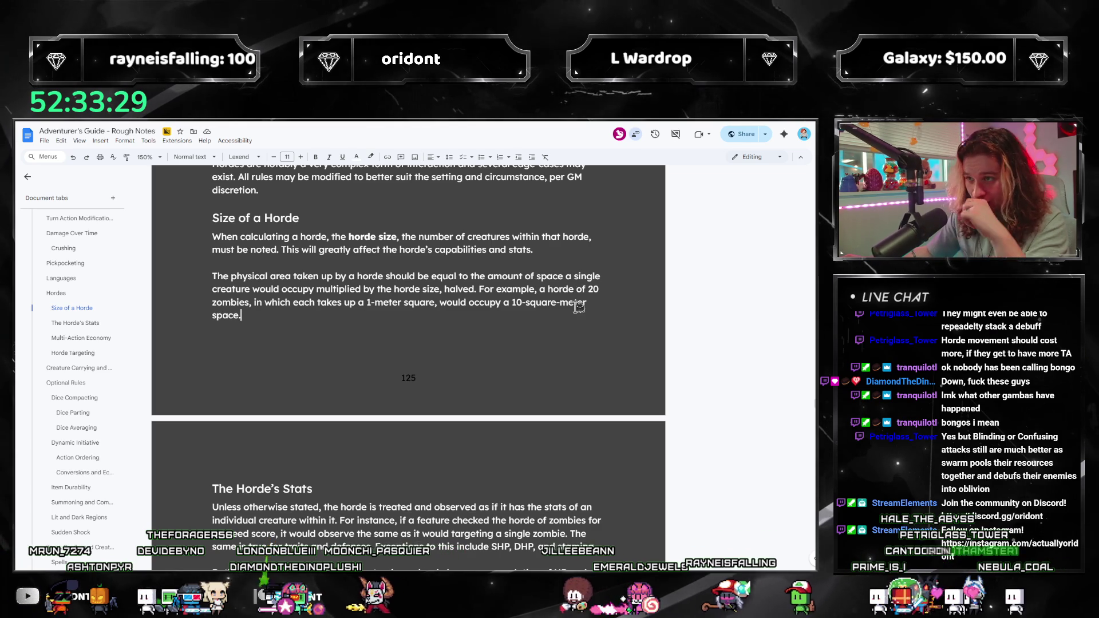
drag(216, 278, 395, 314)
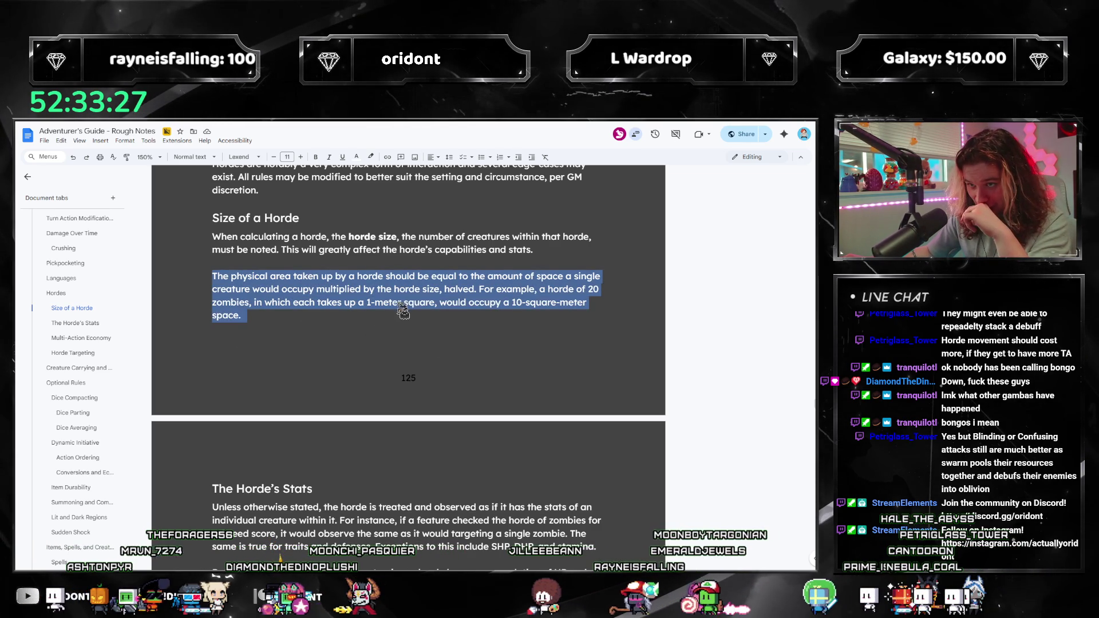
drag(507, 314, 150, 278)
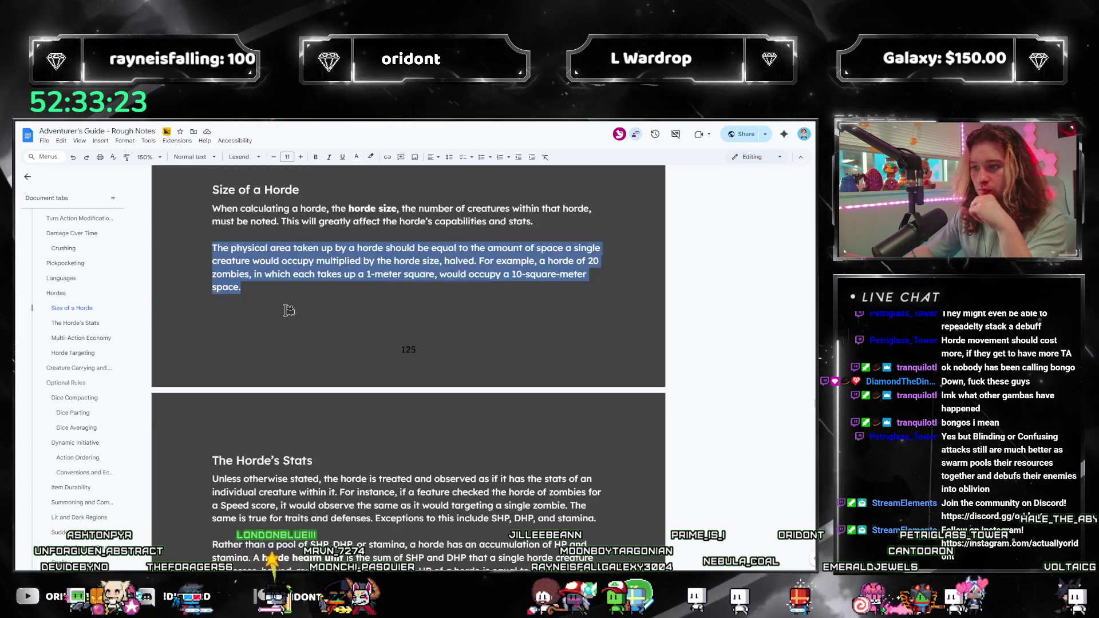
scroll(286, 304, down, 2)
click(298, 419)
scroll(345, 387, down, 2)
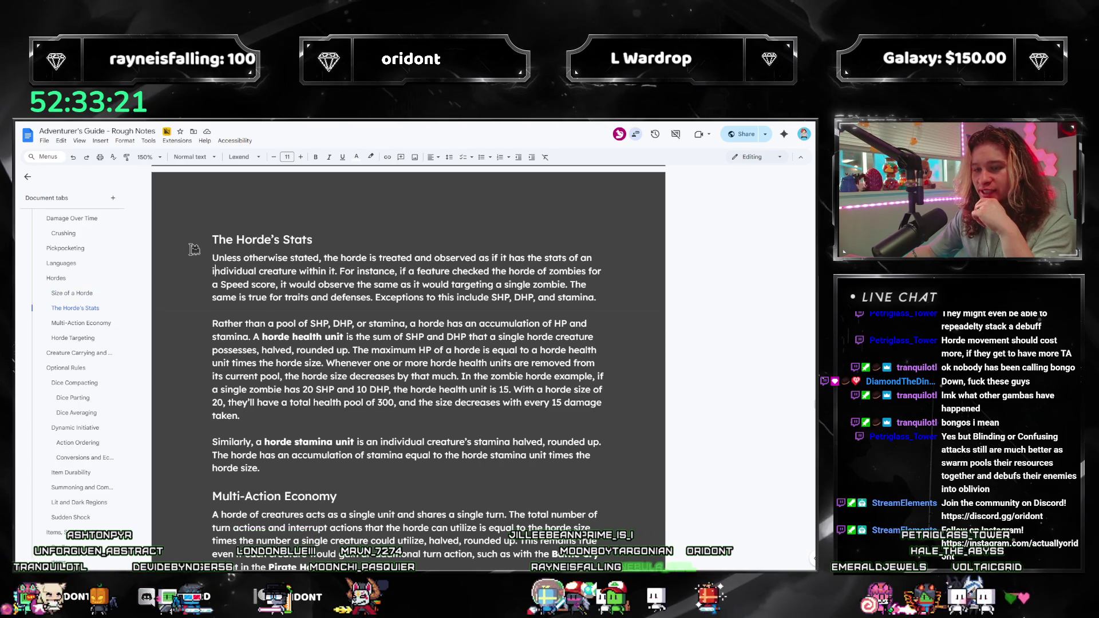
Remove the stray word before 'traits' in The Horde's Stats sentence.
mouse_move(218, 260)
mouse_down()
mouse_move(366, 285)
mouse_move(481, 284)
mouse_up()
scroll(481, 284, up, 1)
click(418, 313)
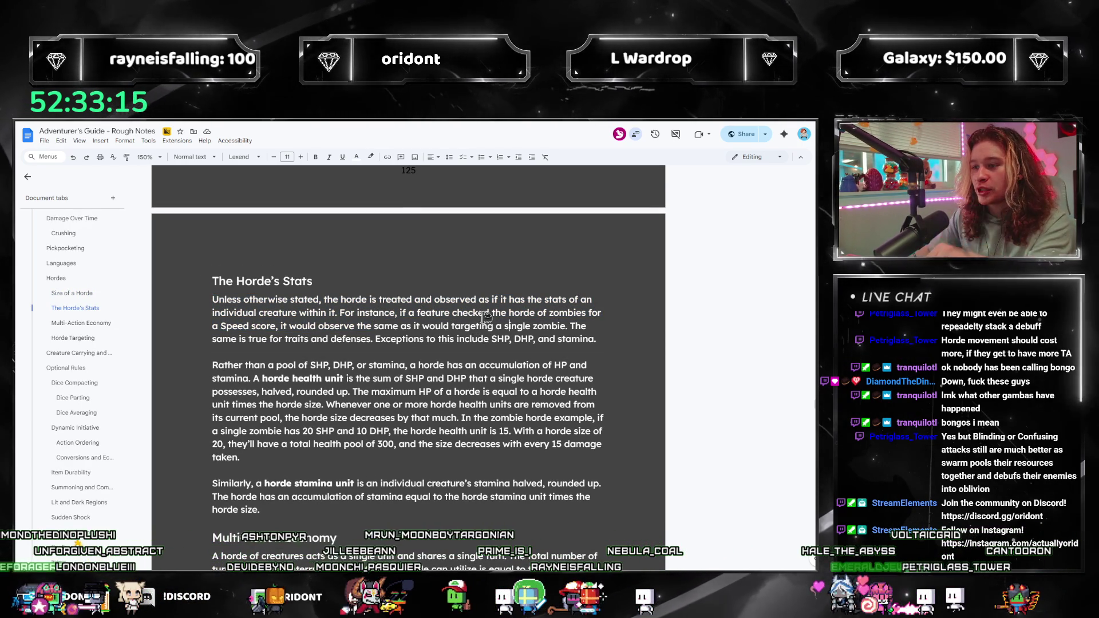
click(327, 312)
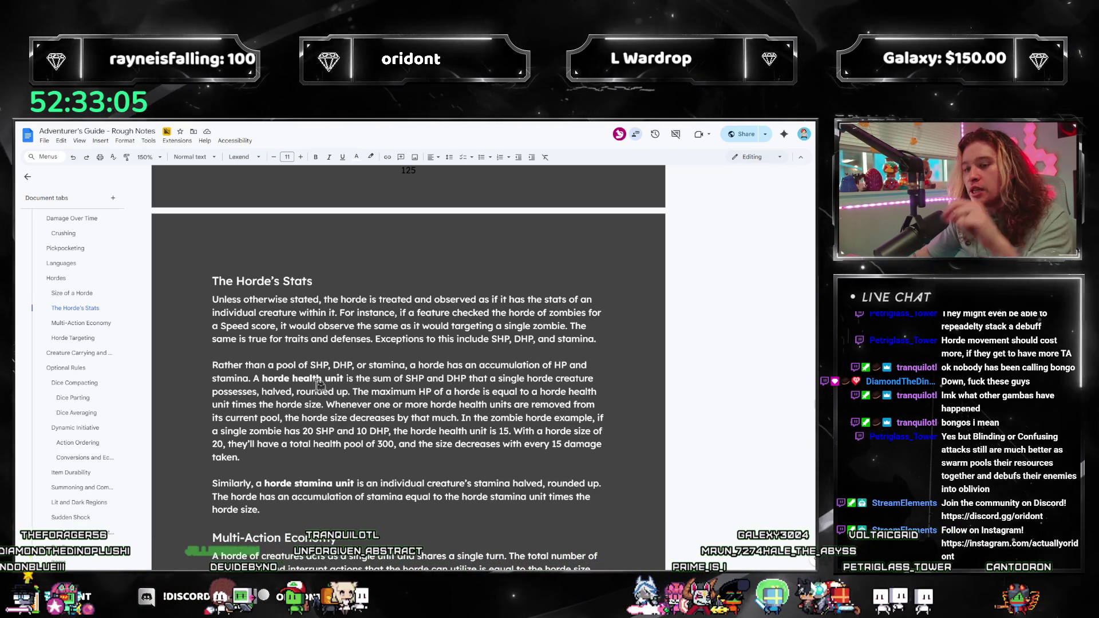
double_click(320, 339)
click(285, 339)
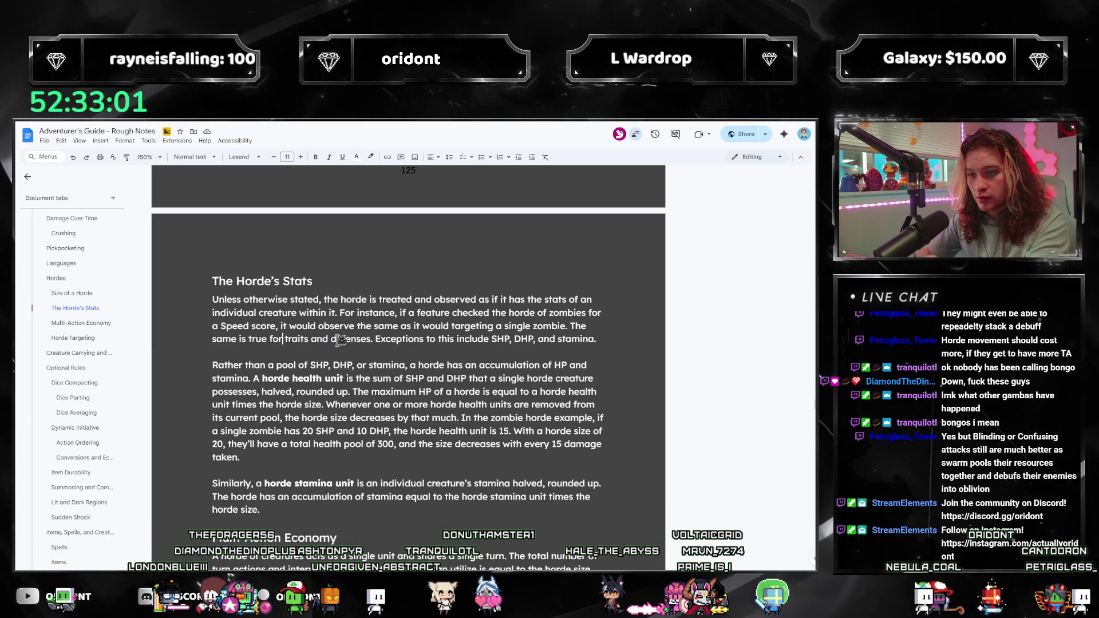
text(things)
key(BackSpace)
key(BackSpace)
key(BackSpace)
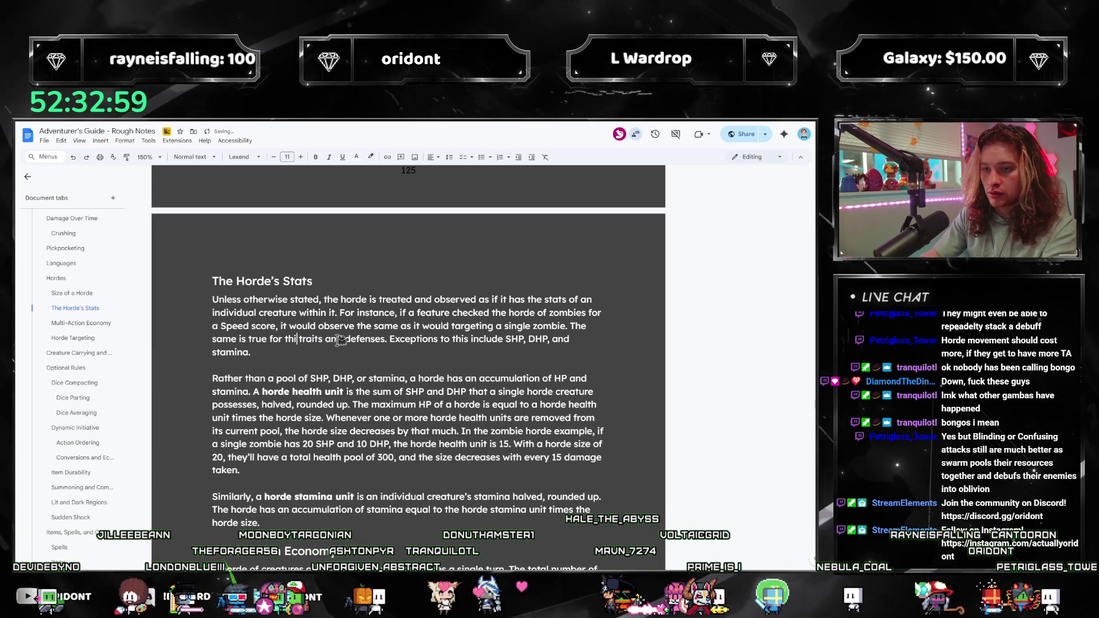
key(BackSpace)
key(BackSpace)
key(BackSpace)
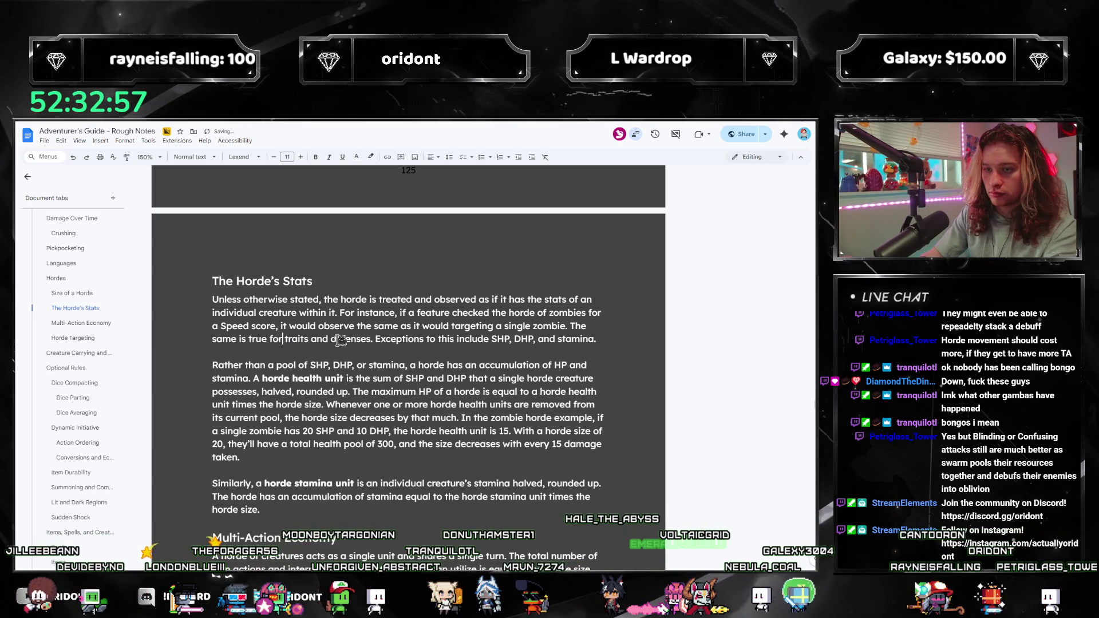
Replace 'and' with a comma and insert 'size category,' between traits and defenses.
key(BackSpace)
text(,)
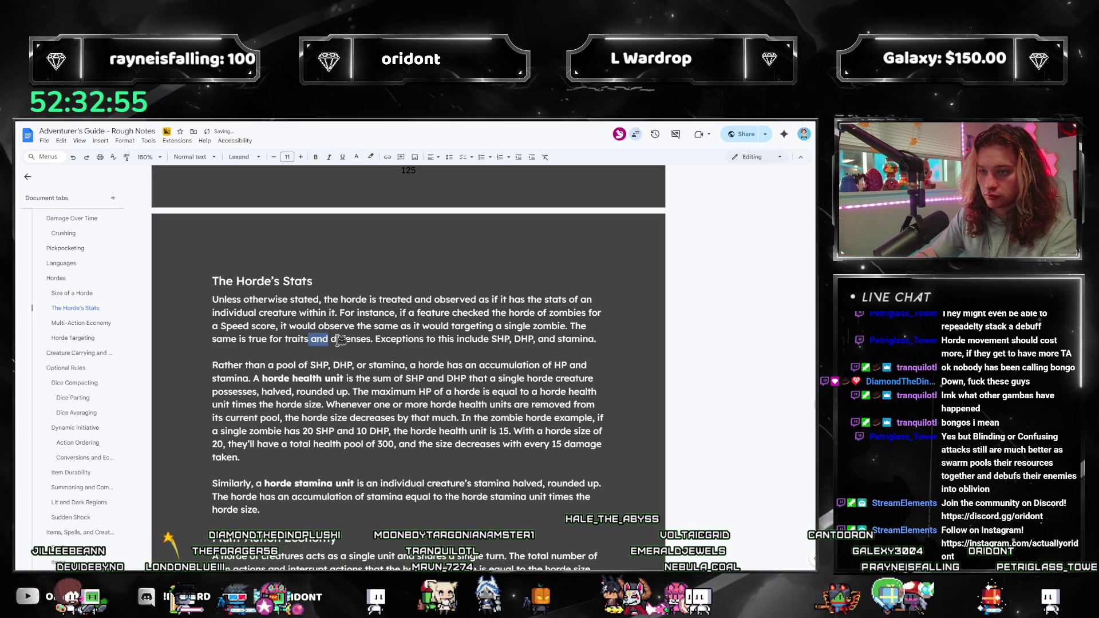
key(Delete)
key(Delete)
key(Delete)
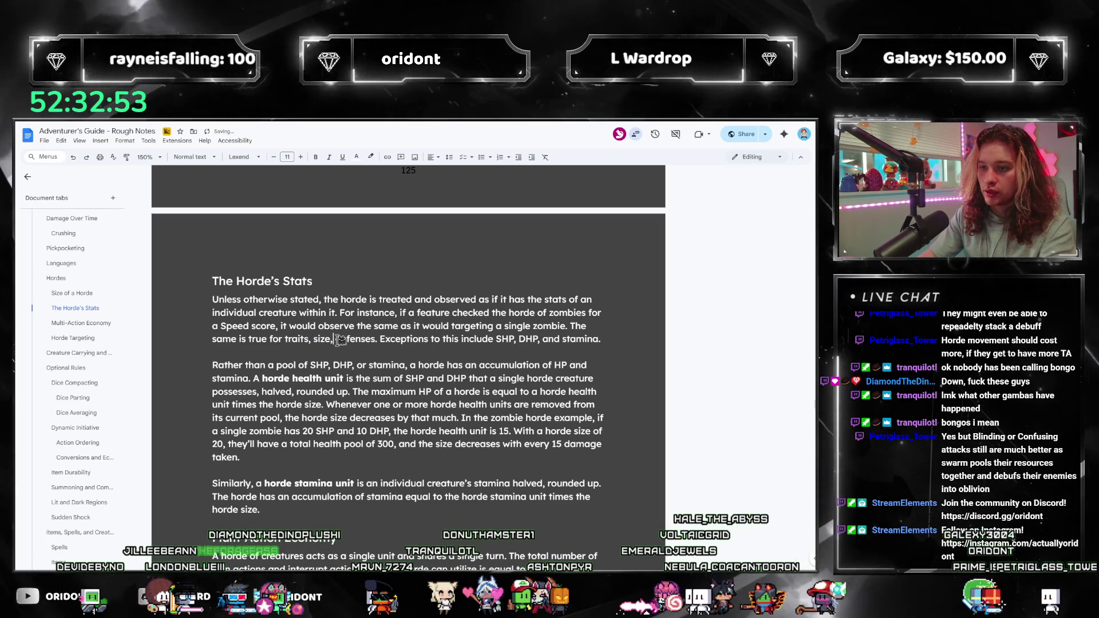
text(size category,)
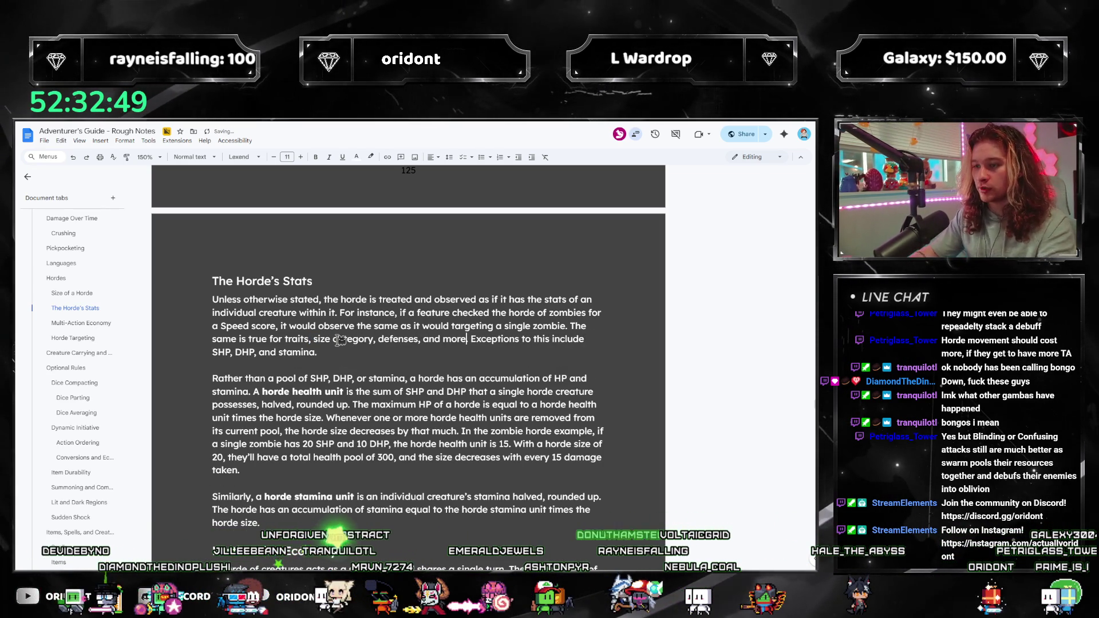
scroll(329, 318, down, 1)
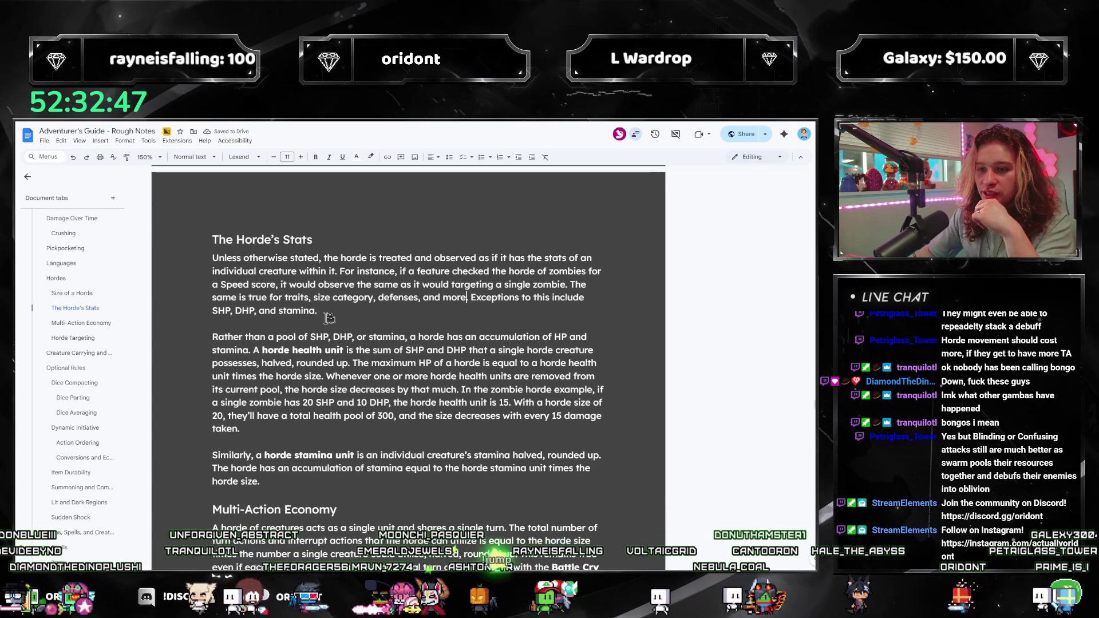
scroll(332, 321, down, 2)
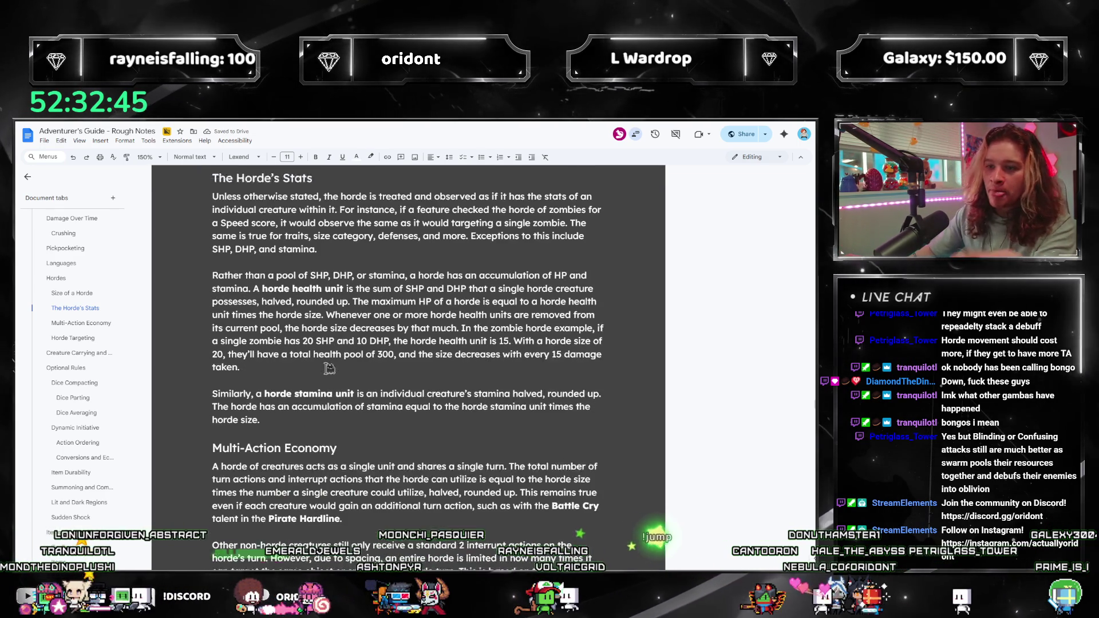
click(269, 342)
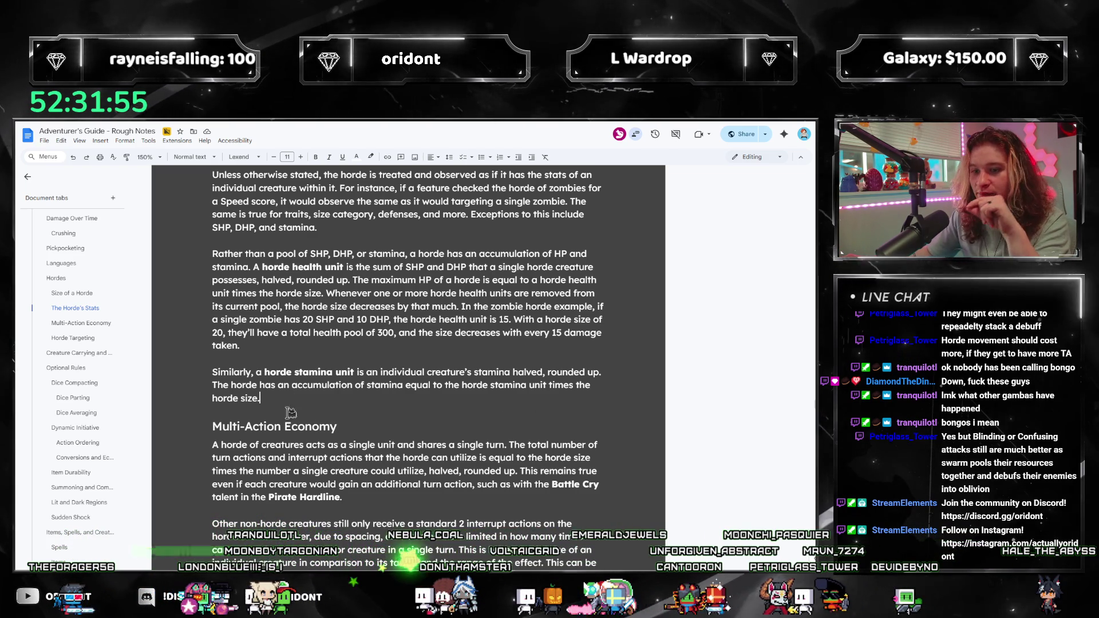
click(388, 406)
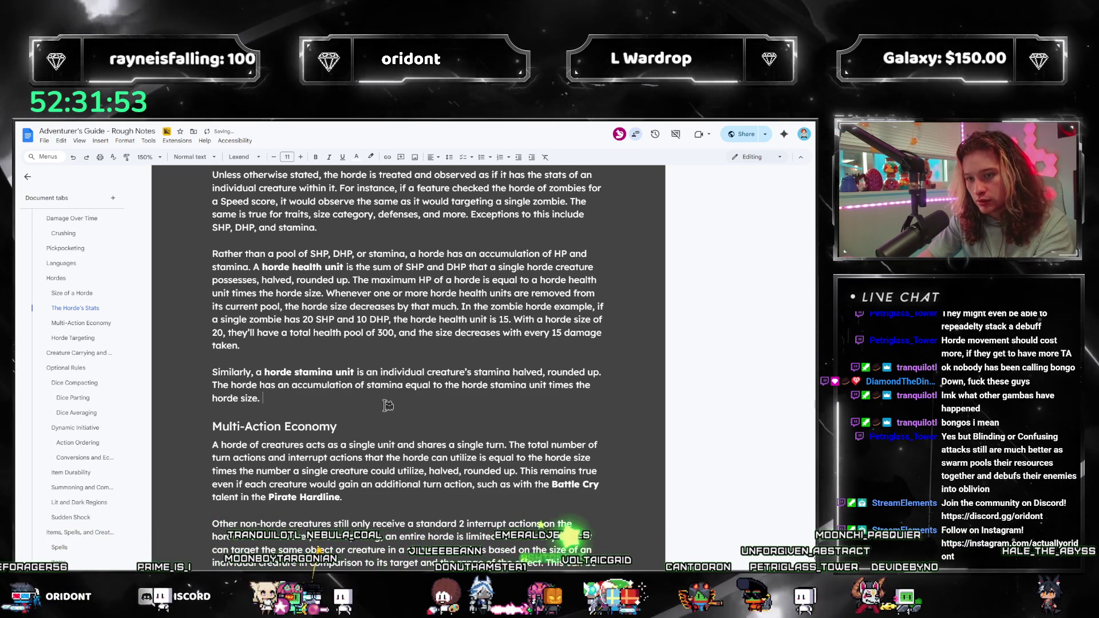
Draft a new stamina sentence after 'horde size.' about horde creatures' stamina.
text(This cannot be reduced below 0 for any reason.)
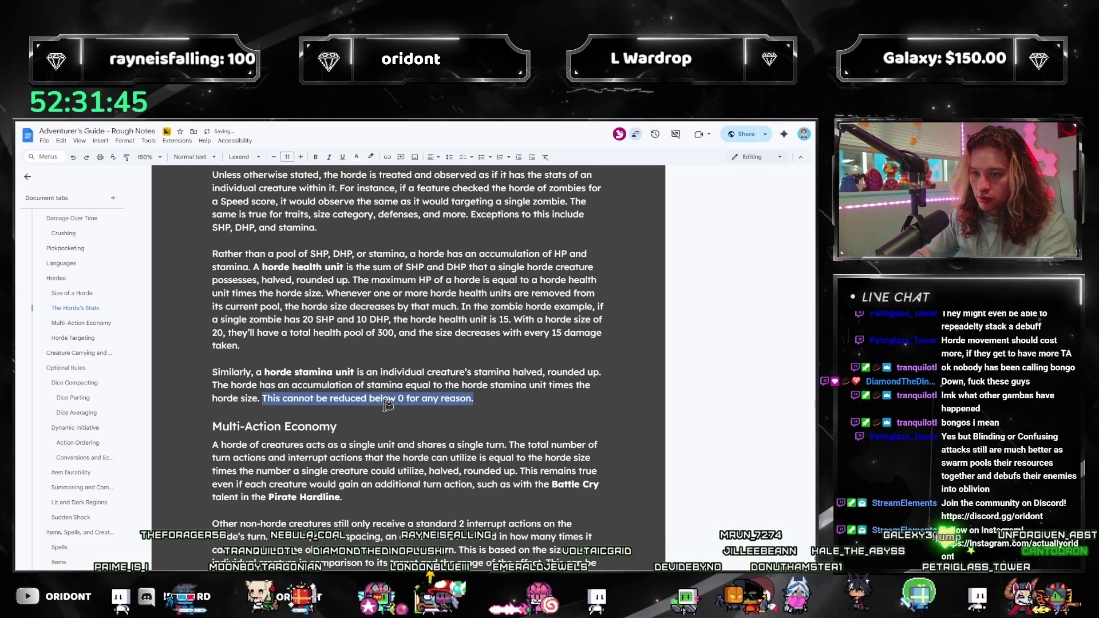
key(ctrl+BackSpace)
key(ctrl+BackSpace)
key(ctrl+BackSpace)
text(Stamina cannot be overpaid by a horde c)
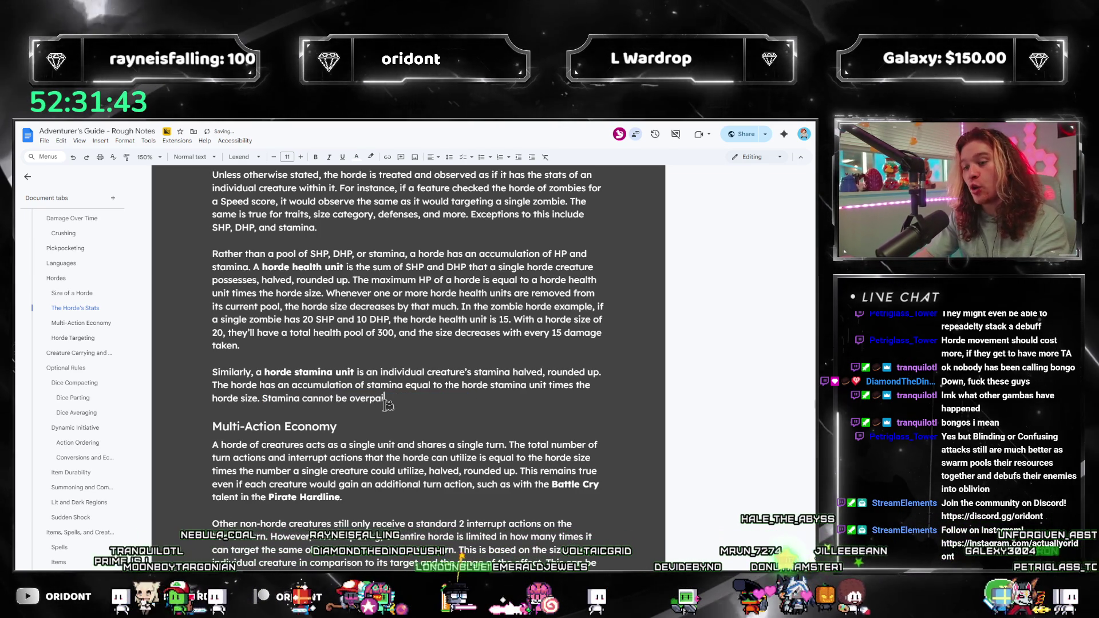
key(BackSpace)
key(BackSpace)
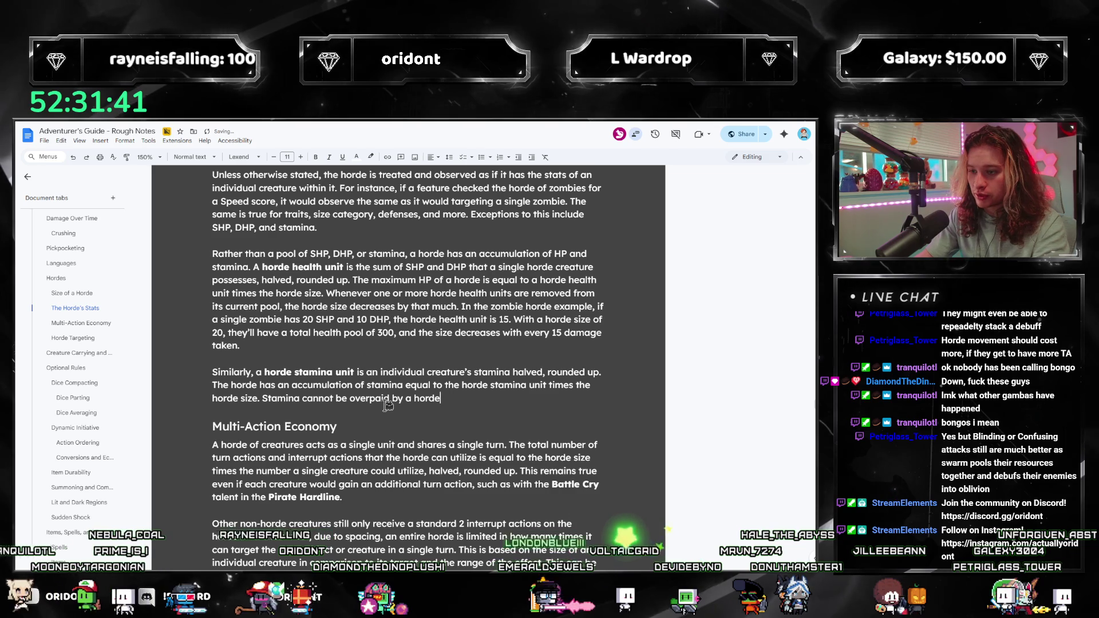
text(stami)
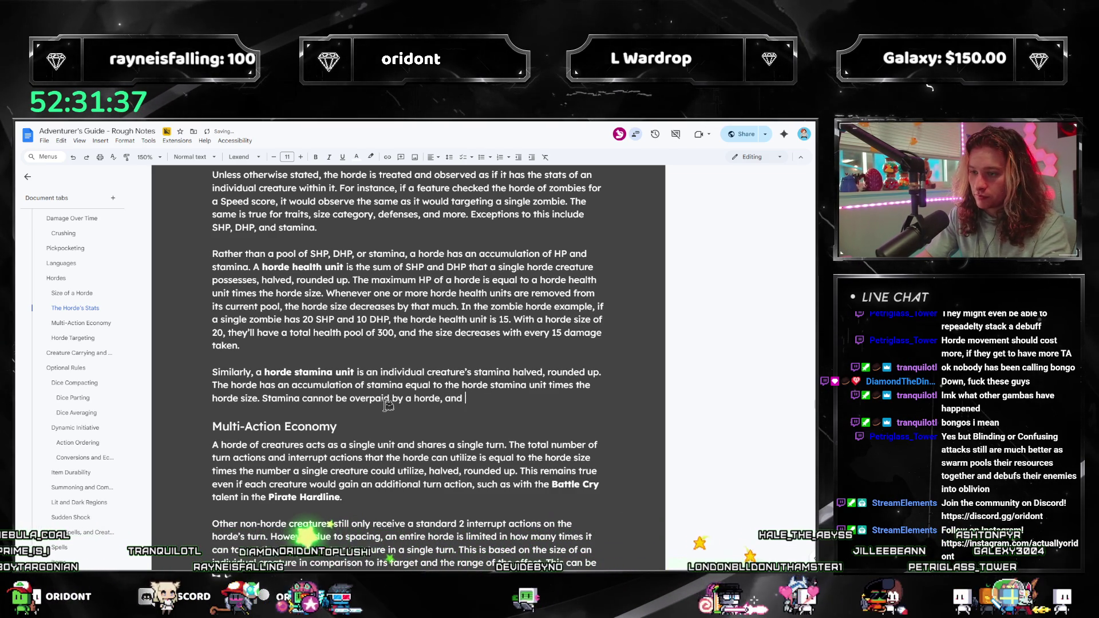
key(BackSpace)
key(BackSpace)
key(BackSpace)
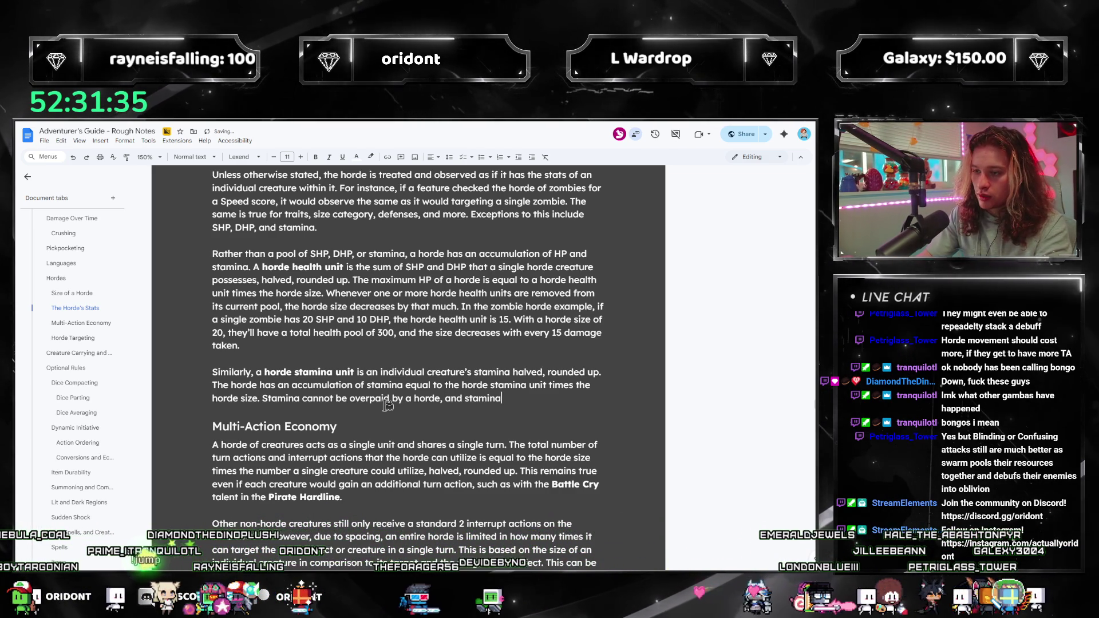
key(BackSpace)
key(BackSpace)
key(BackSpace)
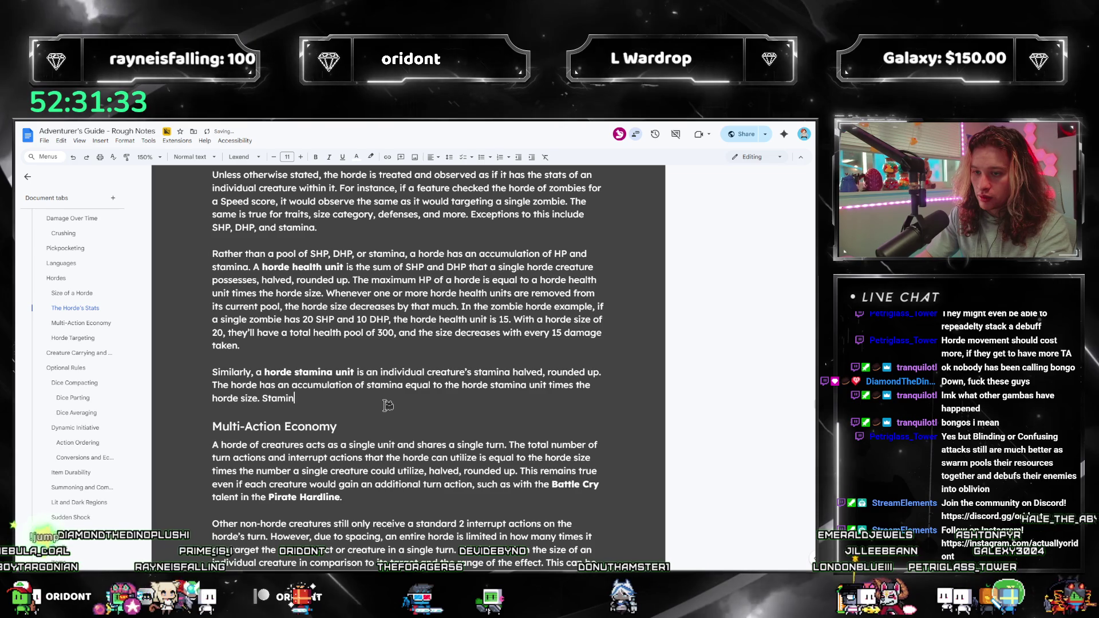
text(tamina)
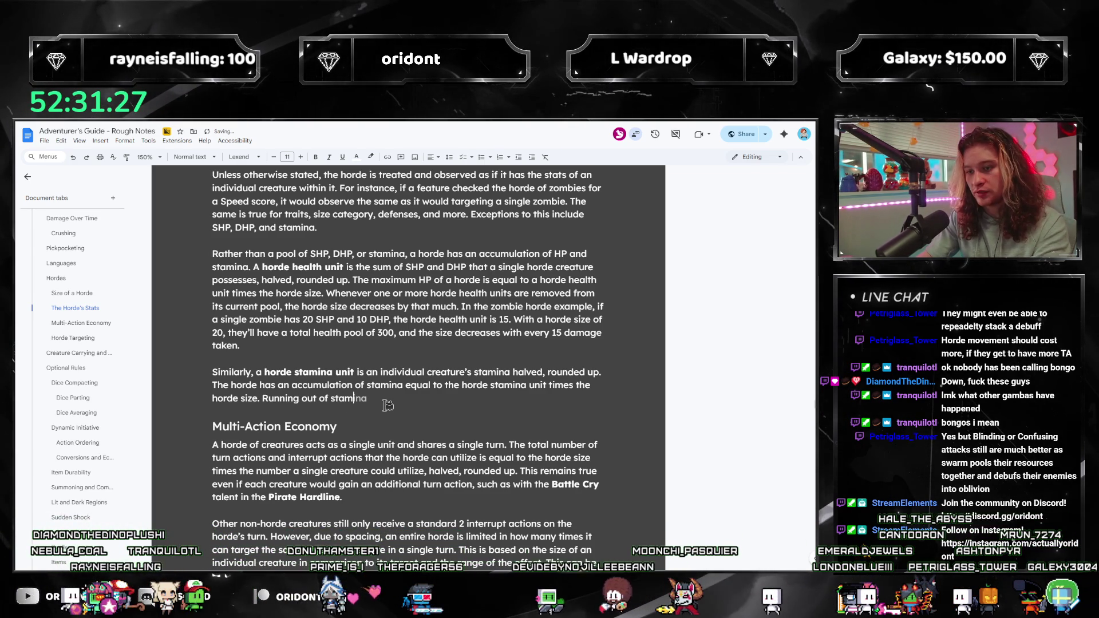
text(horde creatures to)
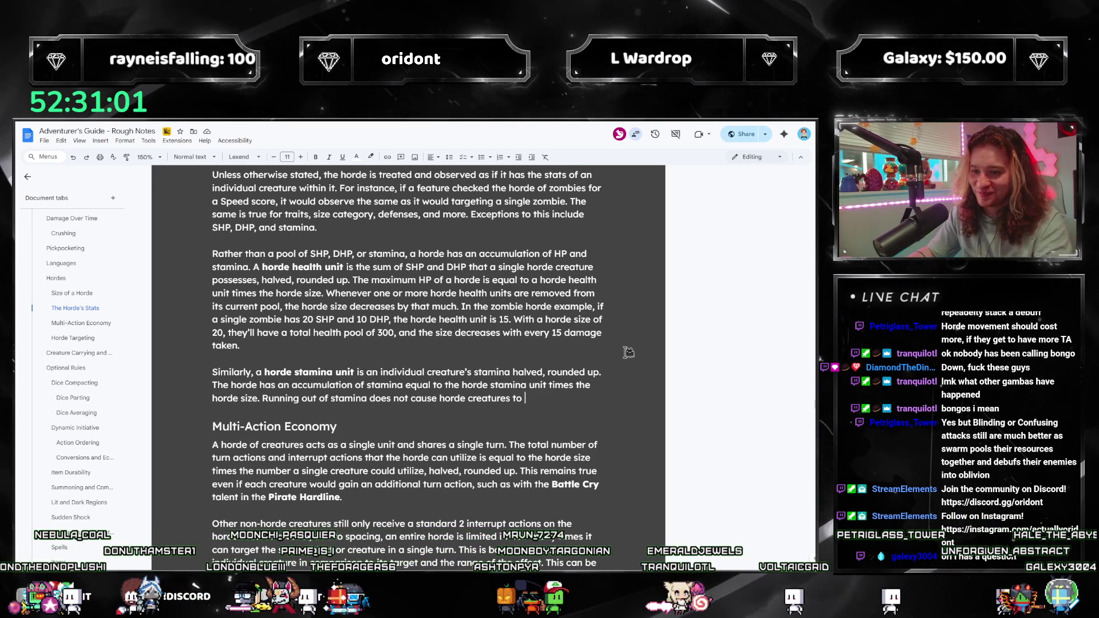
Complete it: running out of stamina doesn't render a horde Unconscious; stamina paid after 0 reduces HP.
key(ctrl+shift+Left)
key(ctrl+shift+Left)
key(ctrl+shift+Left)
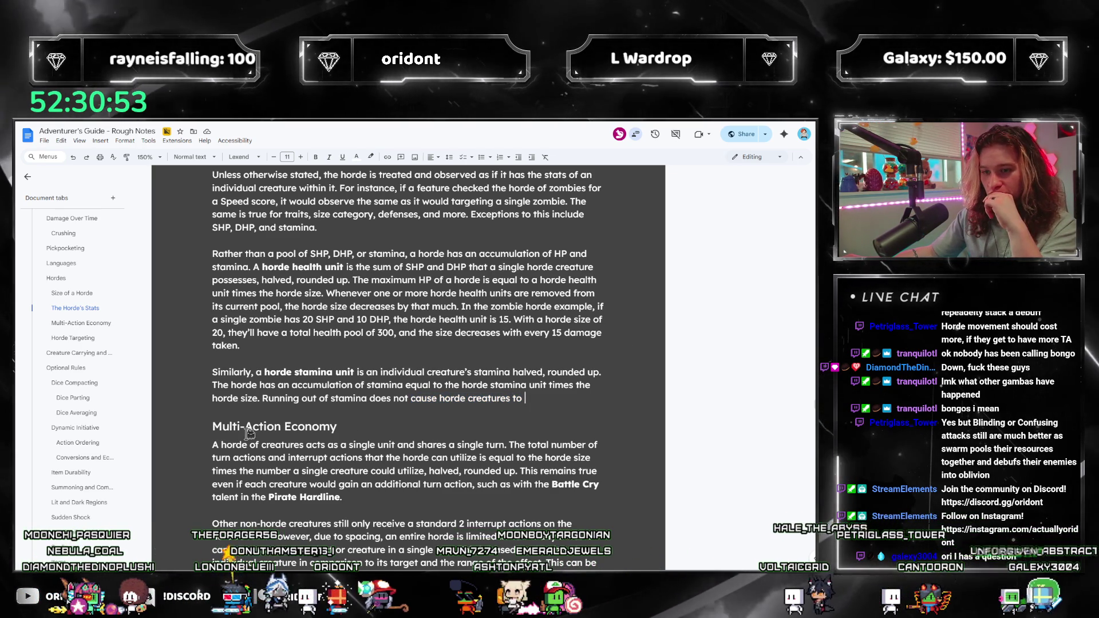
key(ctrl+shift+Left)
key(ctrl+shift+Left)
key(ctrl+shift+Left)
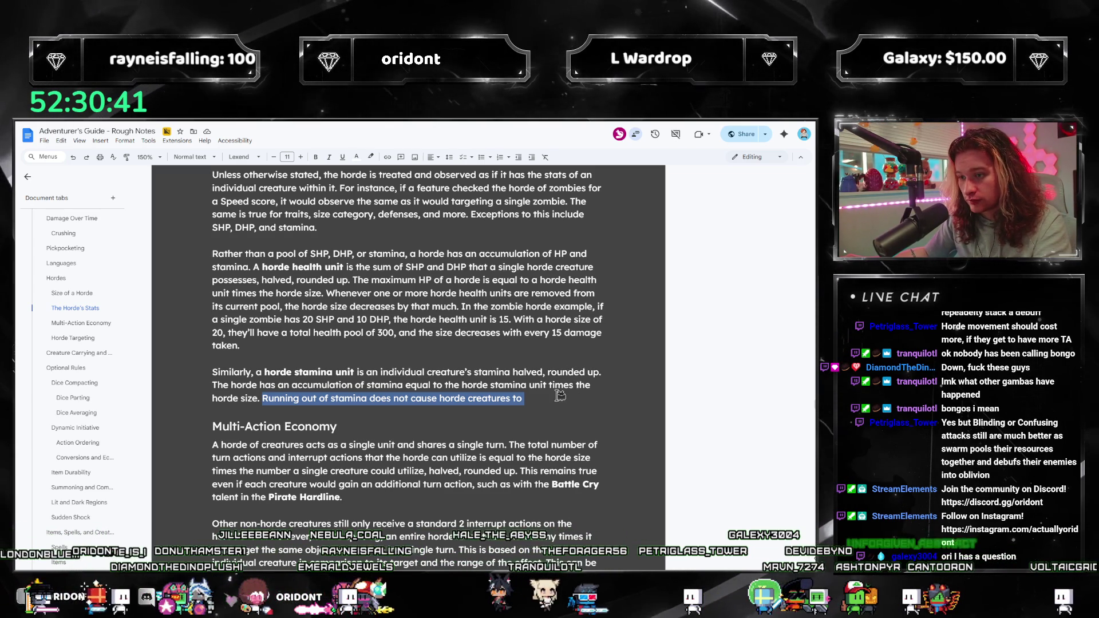
click(559, 397)
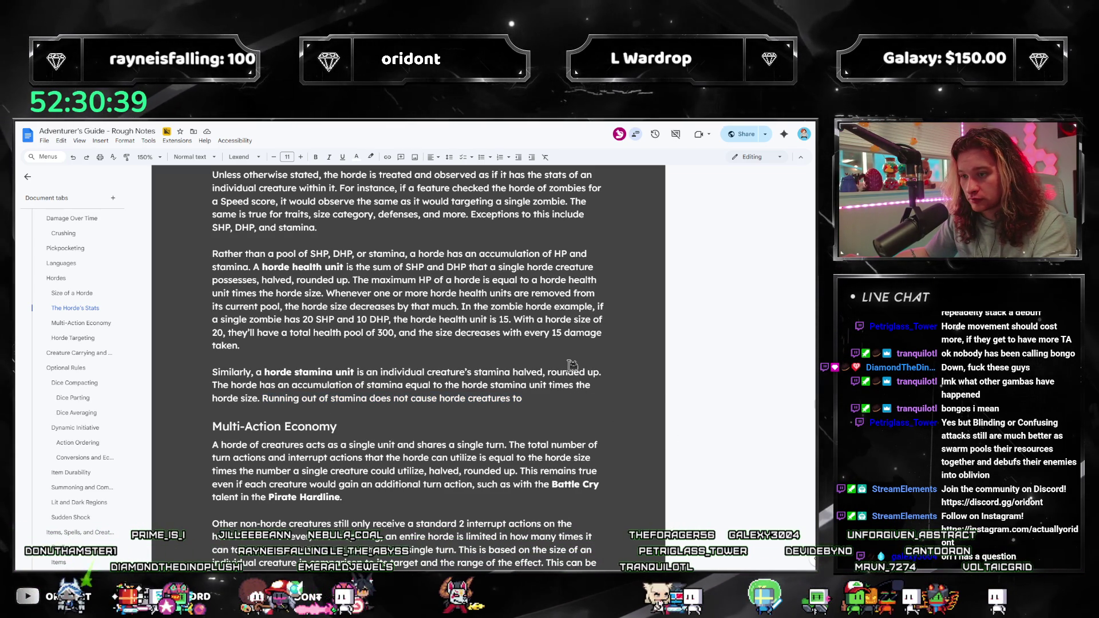
drag(264, 399, 556, 417)
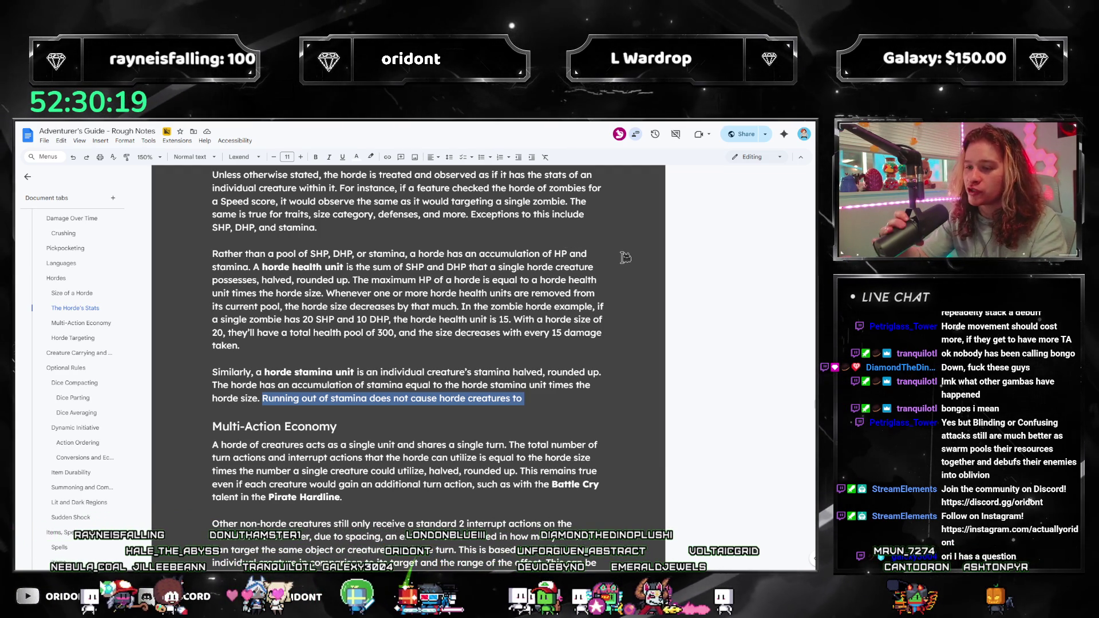
key(Right)
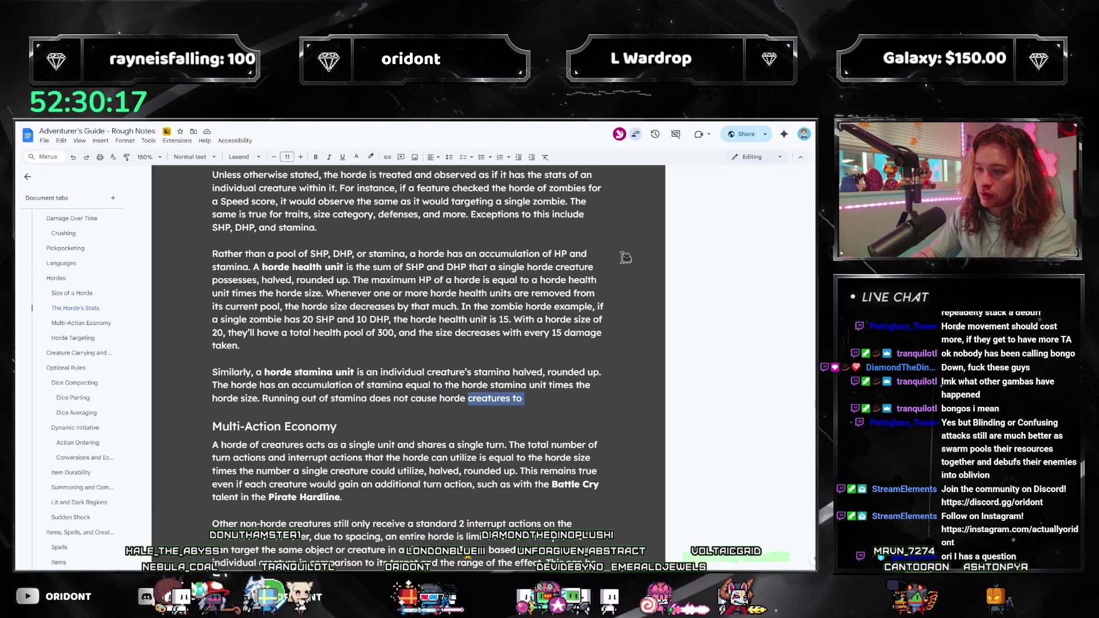
text(de to )
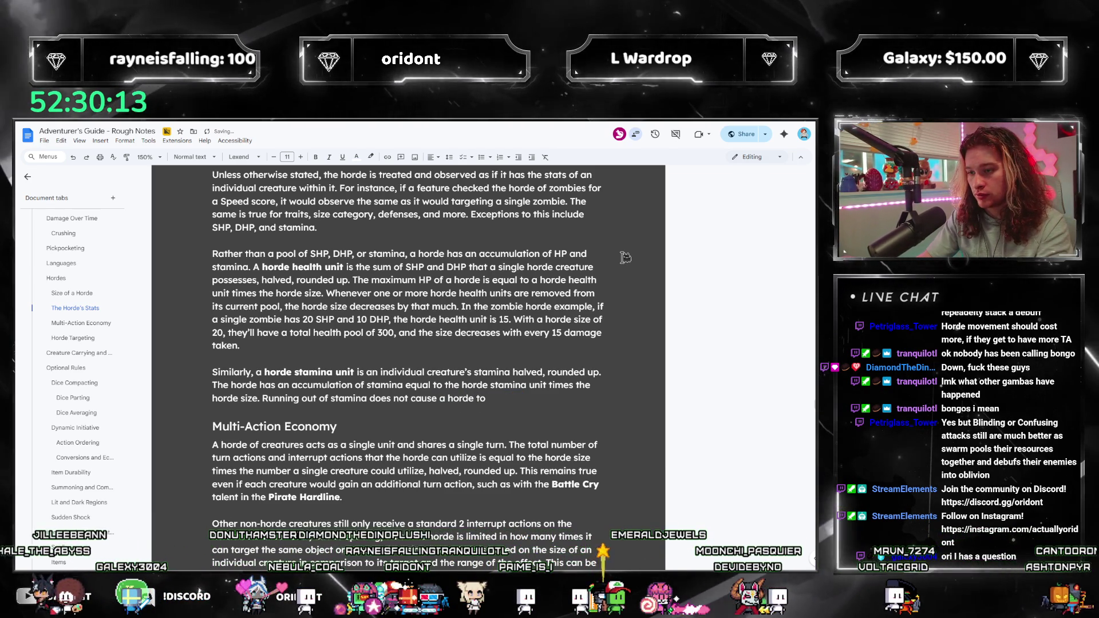
text(be re)
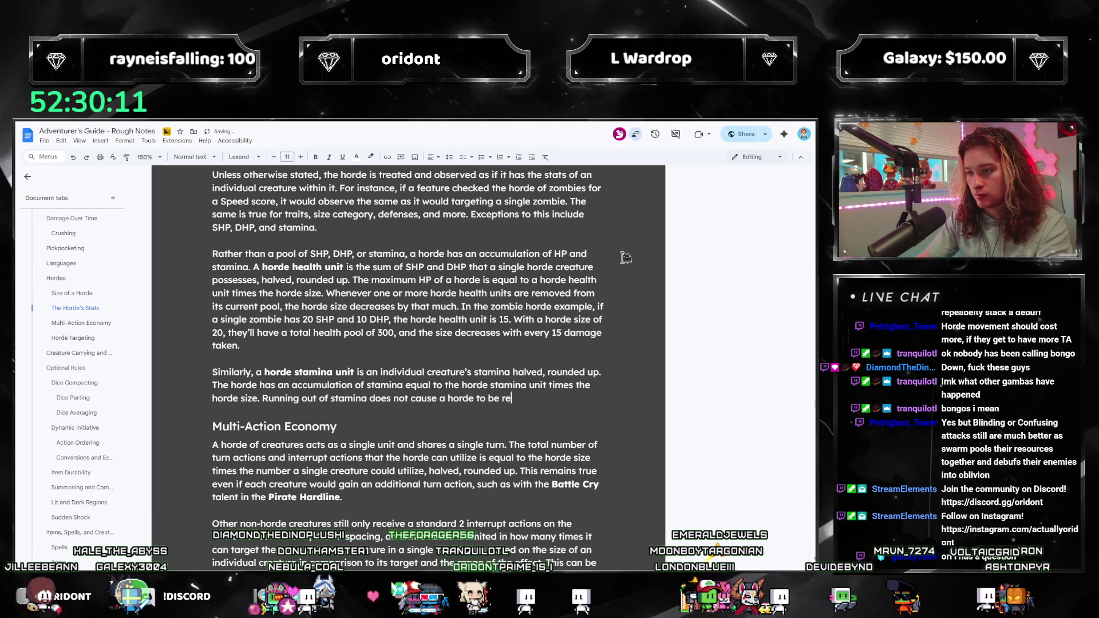
text(nderUnconscious)
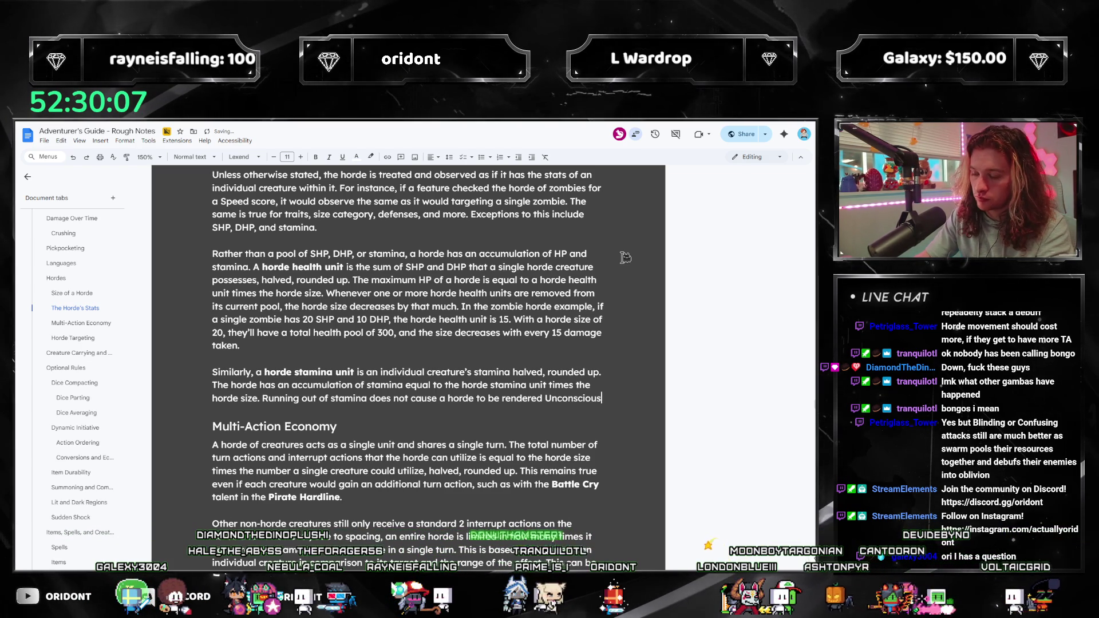
text(, , b)
text(stamin)
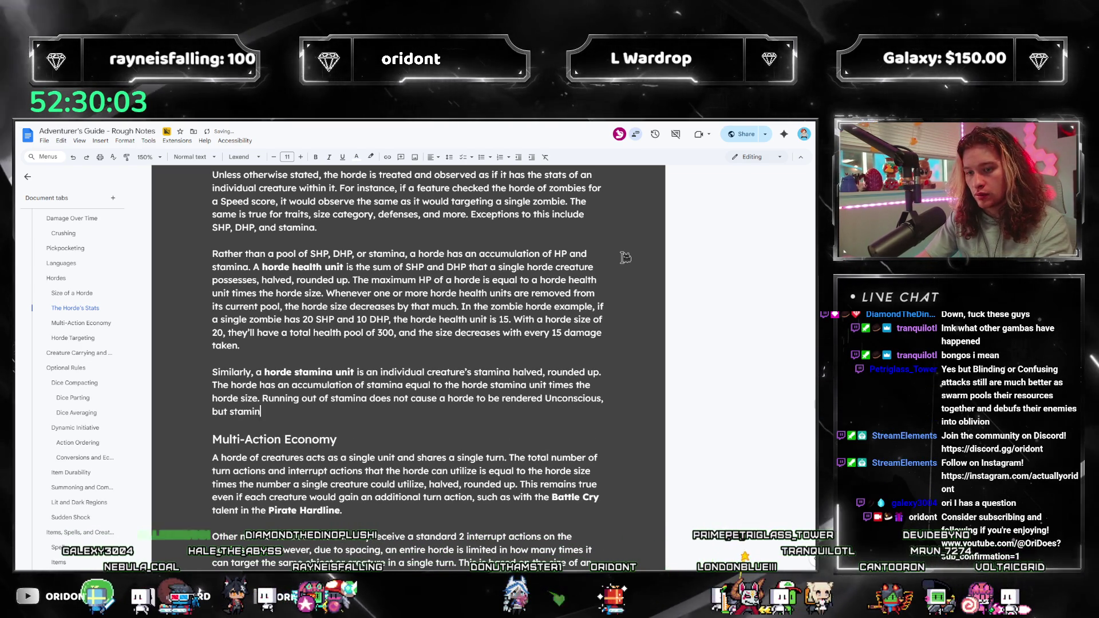
text(a paid a)
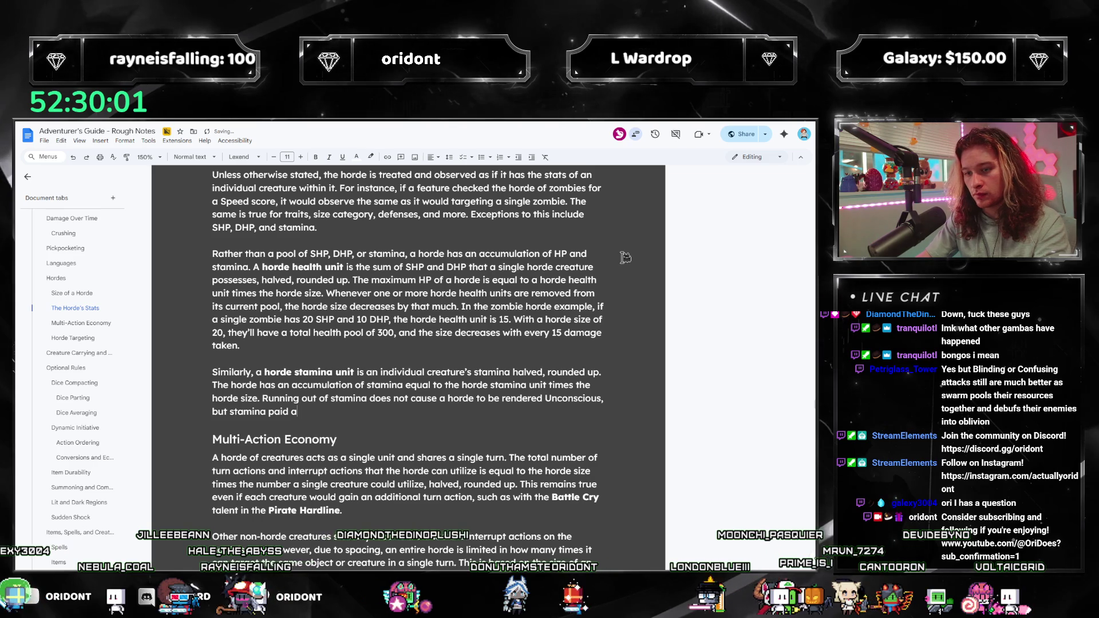
text(fter reach)
text(ing 0 will instead deal)
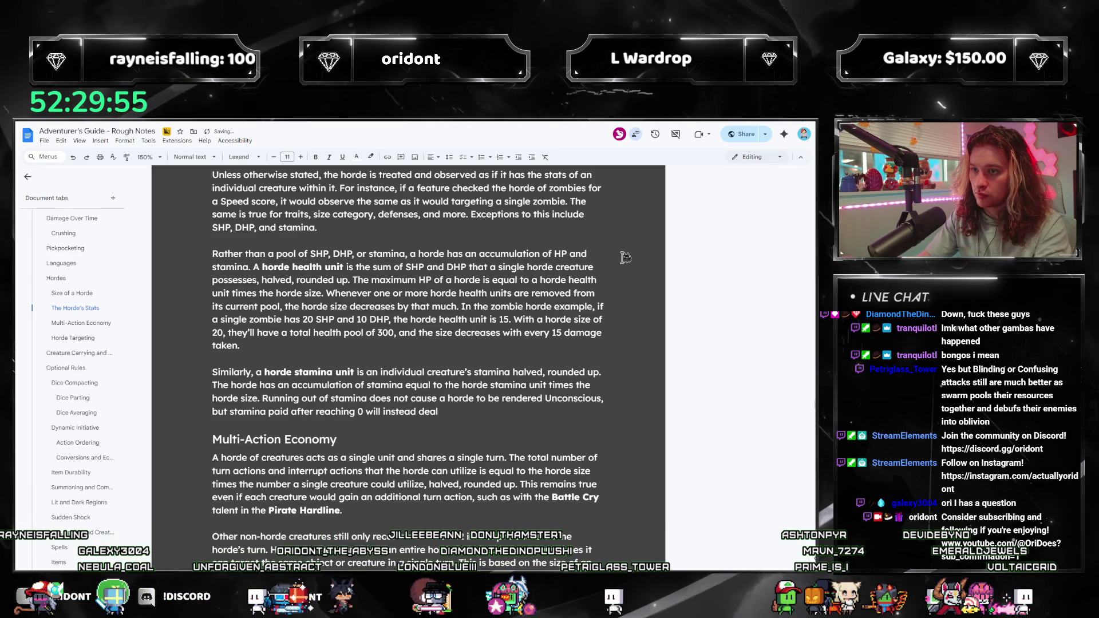
key(BackSpace)
key(BackSpace)
key(BackSpace)
key(BackSpace)
text(reduce its )
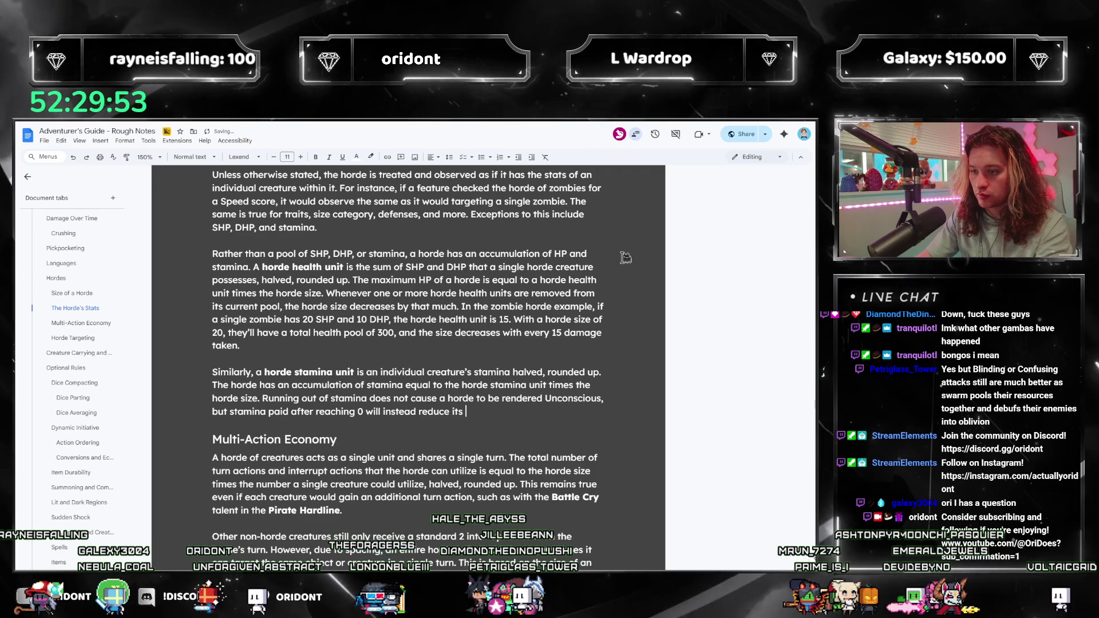
text(HP.)
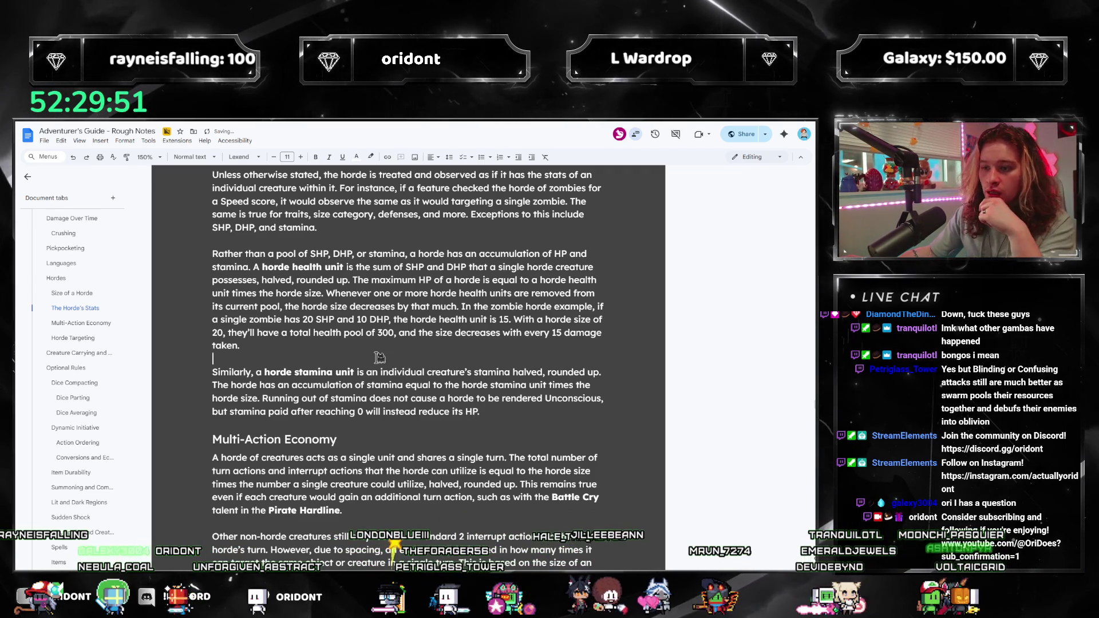
key(shift+Up)
click(517, 423)
drag(509, 420, 217, 372)
click(228, 385)
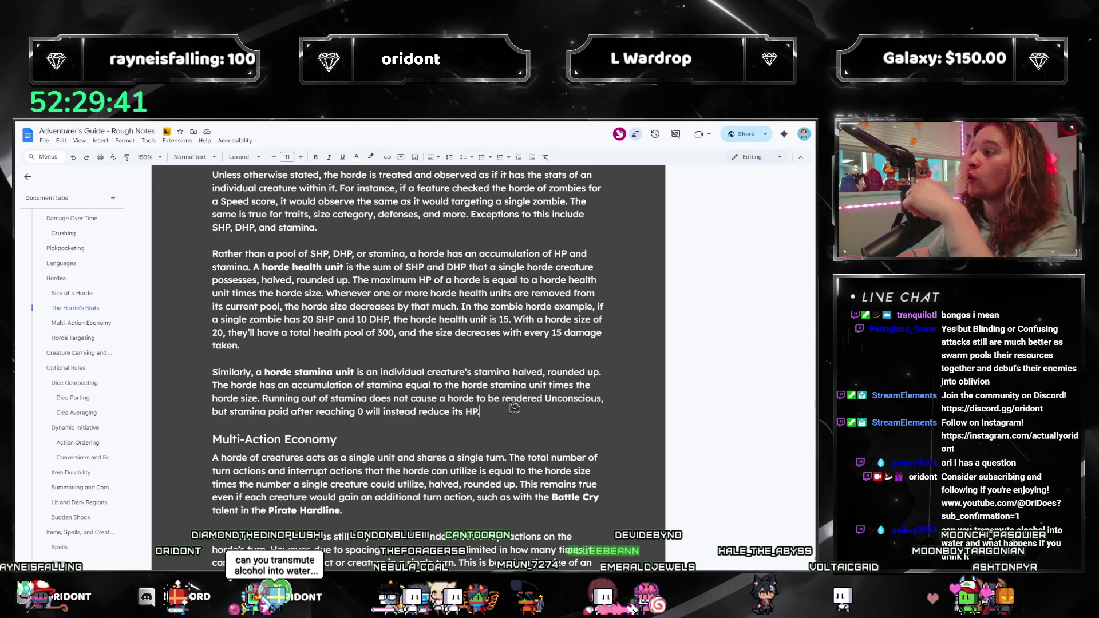
scroll(446, 395, down, 3)
Place the cursor in the first Multi-Action Economy paragraph and scroll through that section.
click(404, 376)
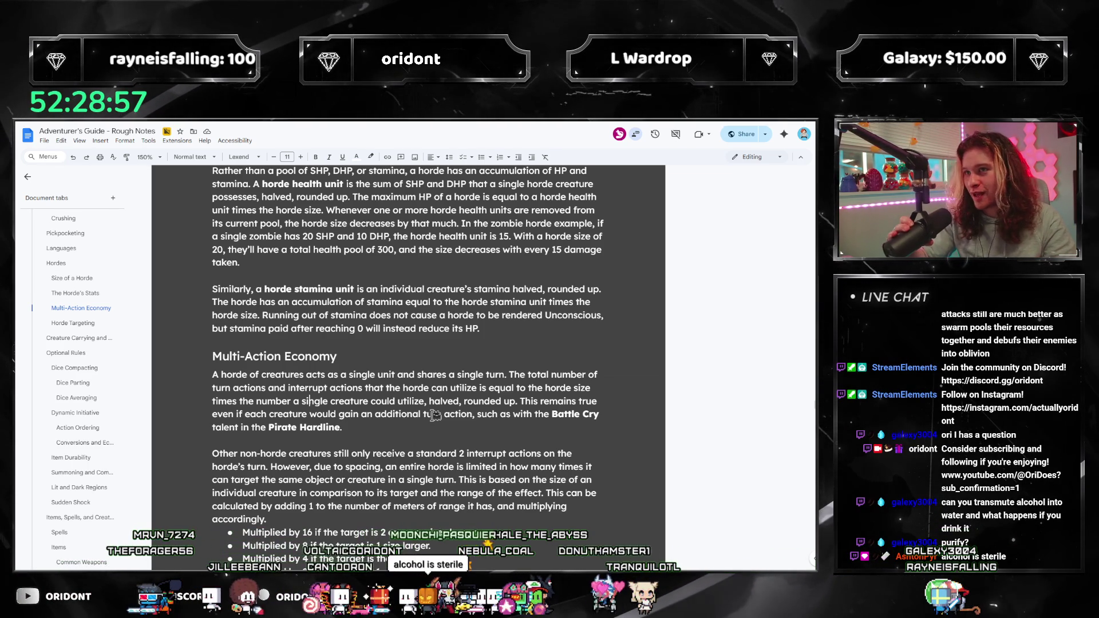
scroll(436, 414, down, 1)
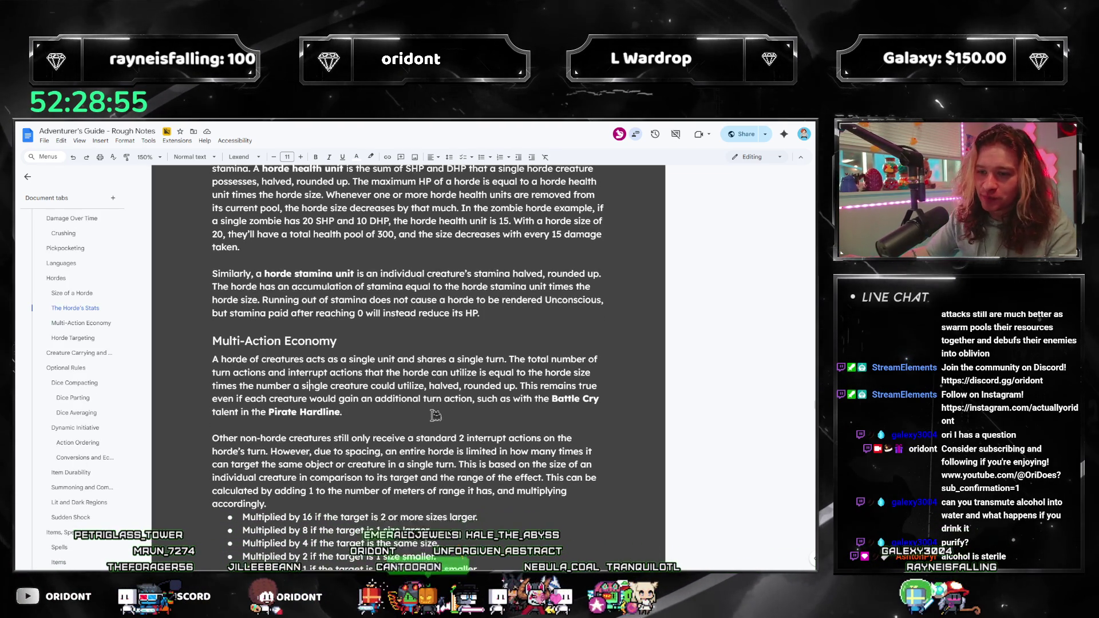
scroll(332, 314, down, 1)
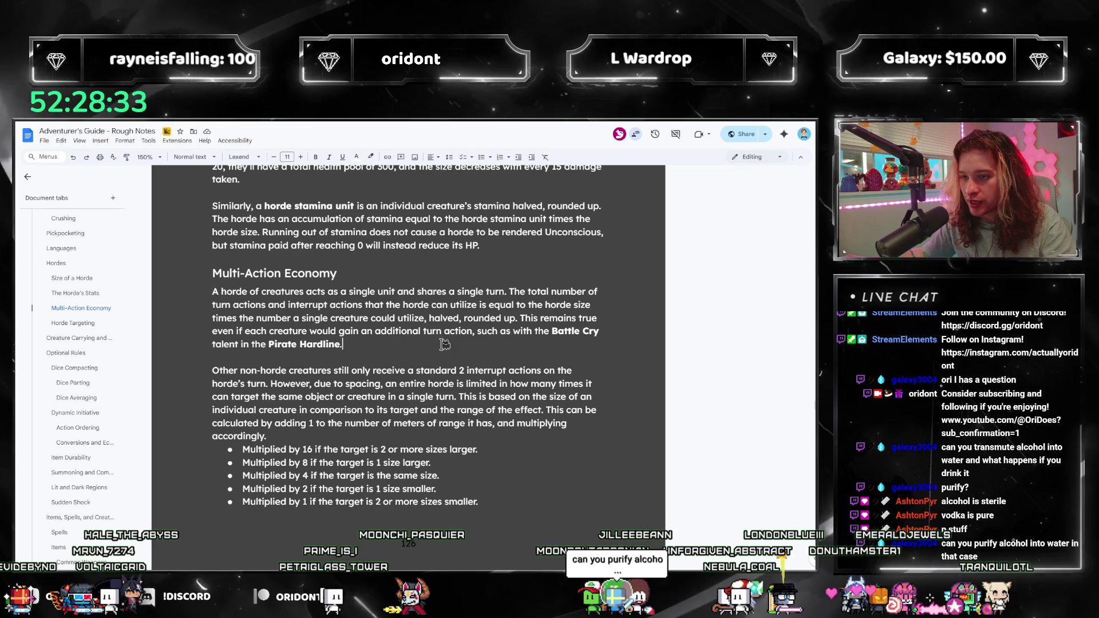
Extend the Pirate Hardline sentence: the horde gains additional turn actions equal to the horde size.
key(BackSpace)
text(; this wou)
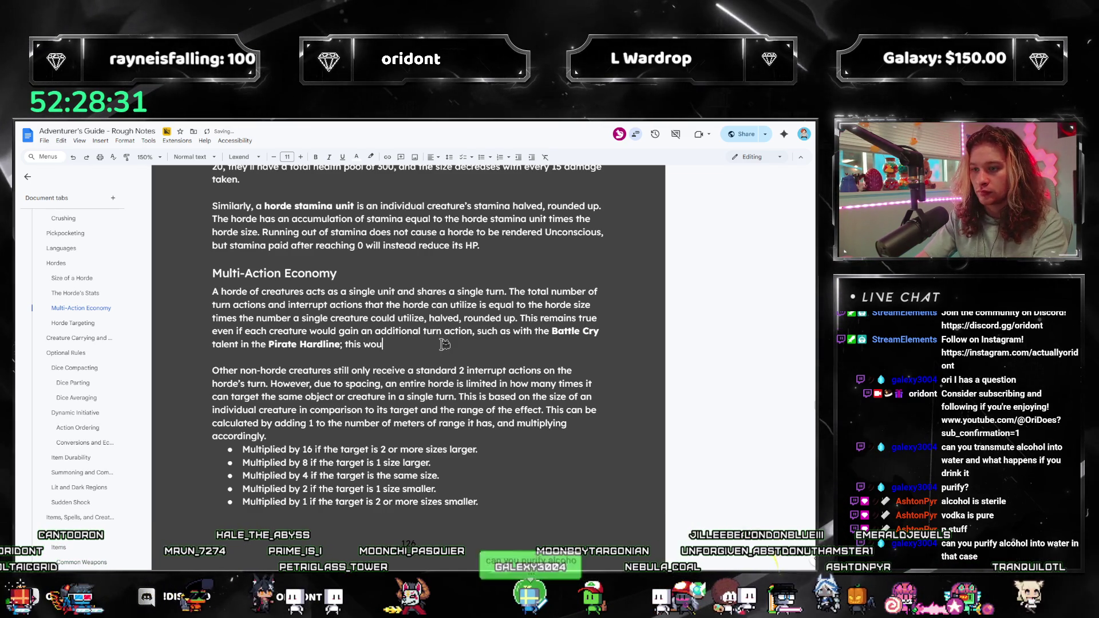
text(ld a)
key(BackSpace)
text(as )
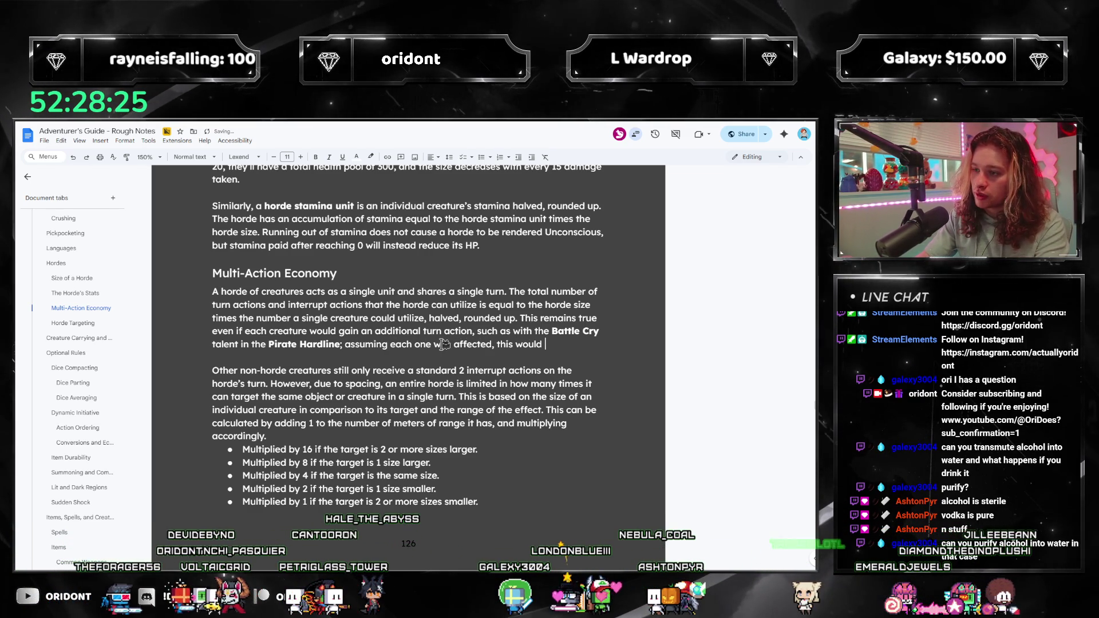
text(a)
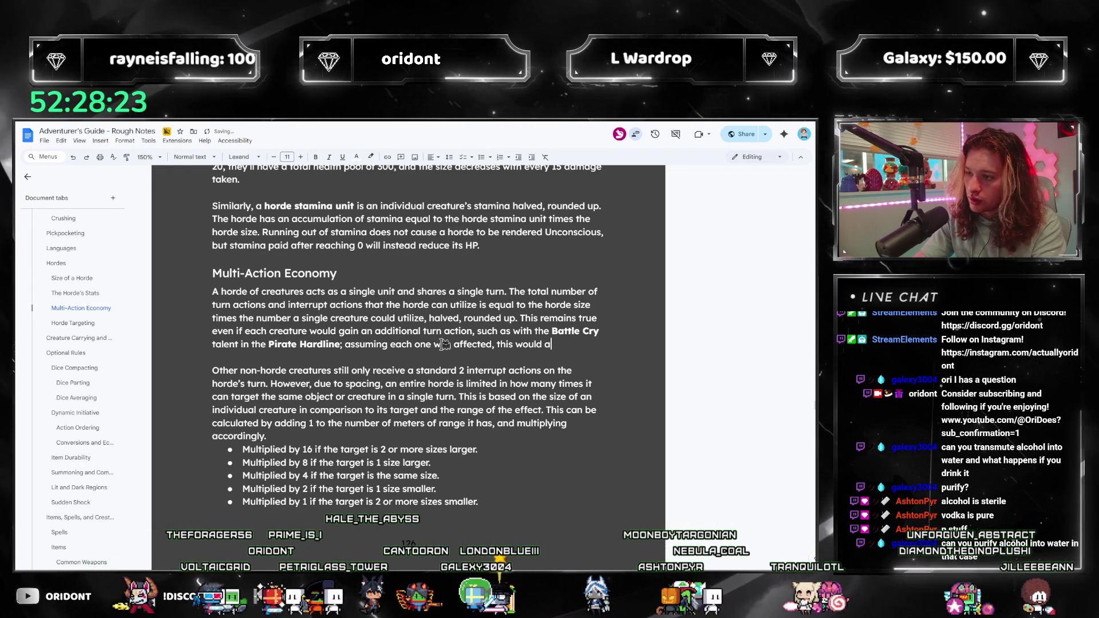
key(BackSpace)
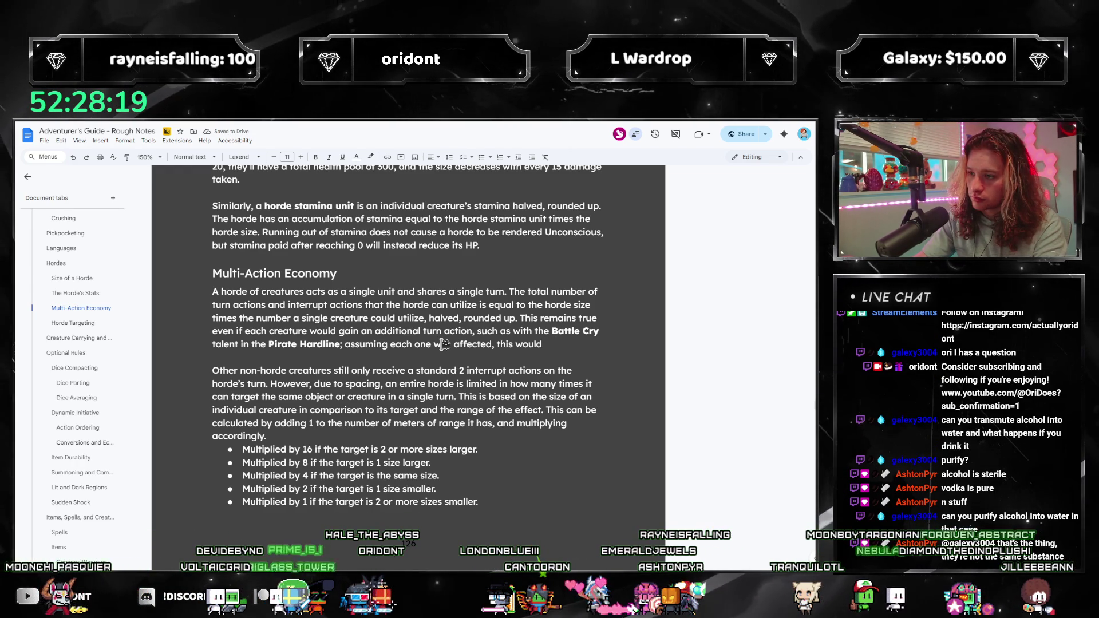
text(give the horde a number of additional tur)
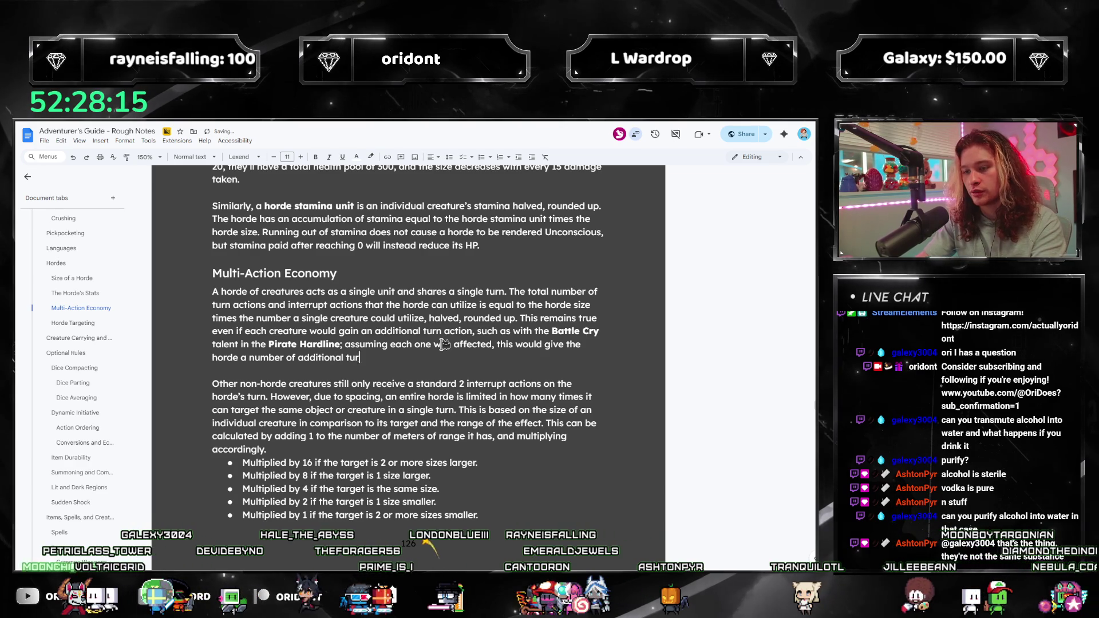
text(n actions equal to th)
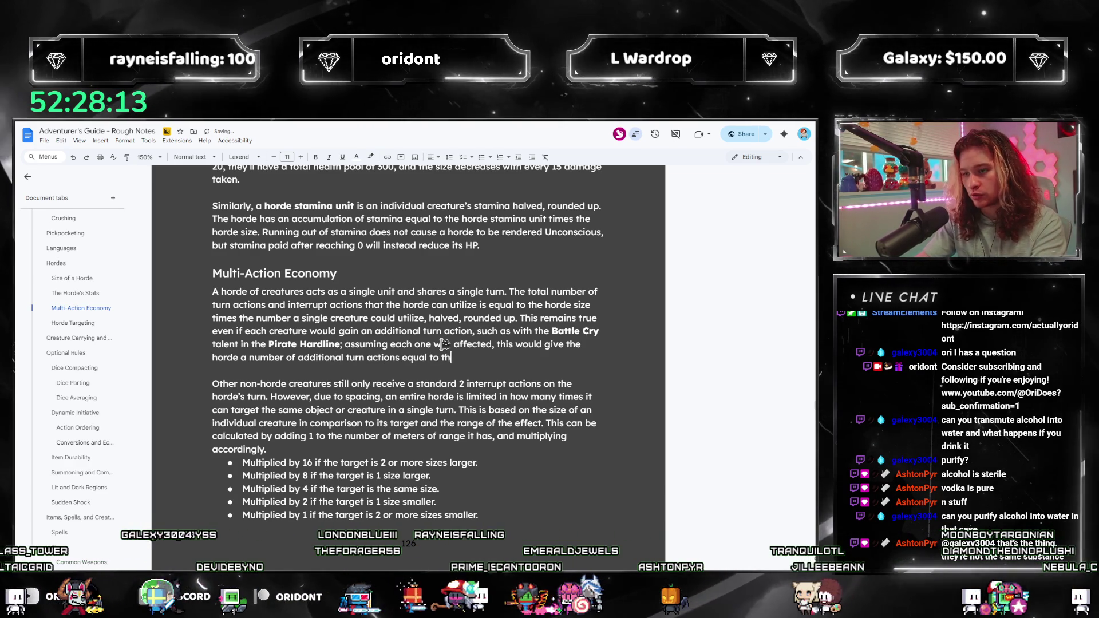
text(e horde size.)
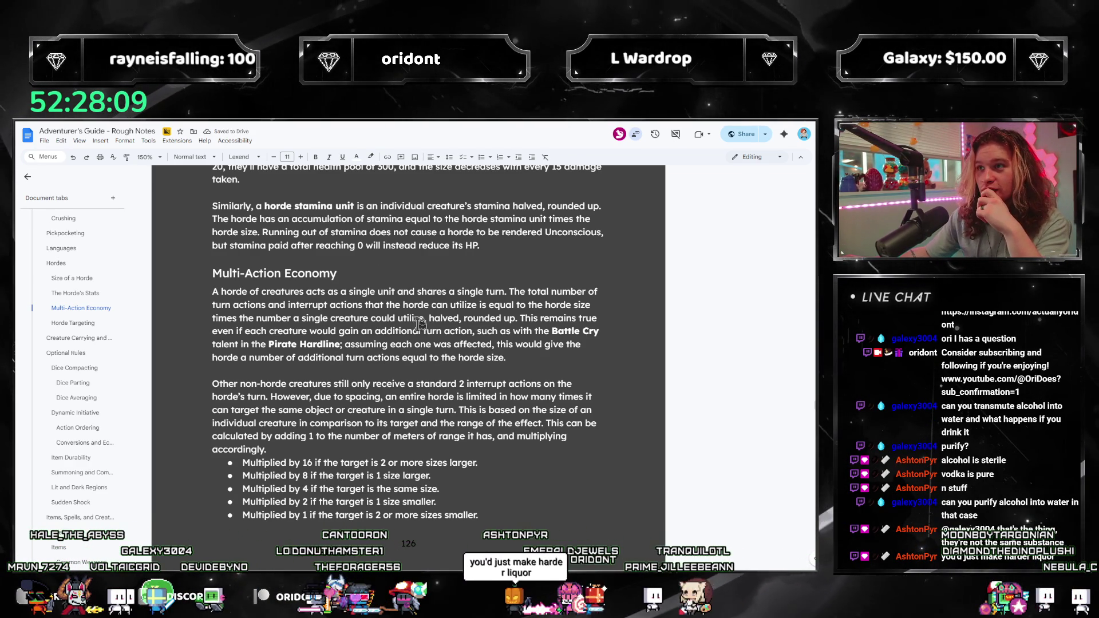
scroll(359, 331, down, 3)
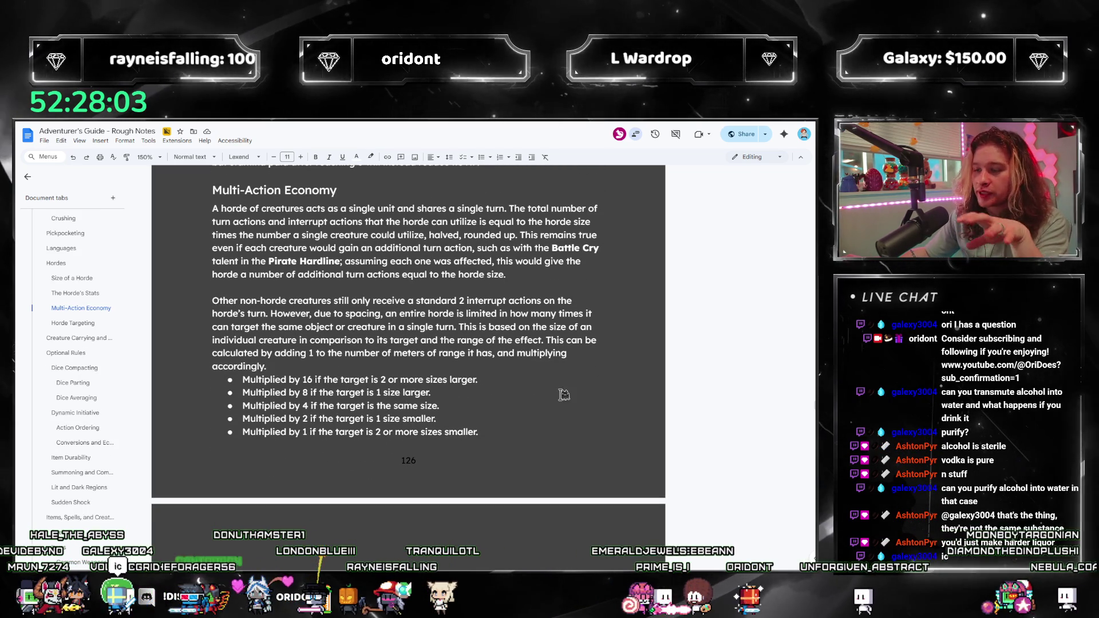
Delete 'a standard' so the line reads 'only receive 2 interrupt actions'.
key(ctrl+shift+Left)
key(BackSpace)
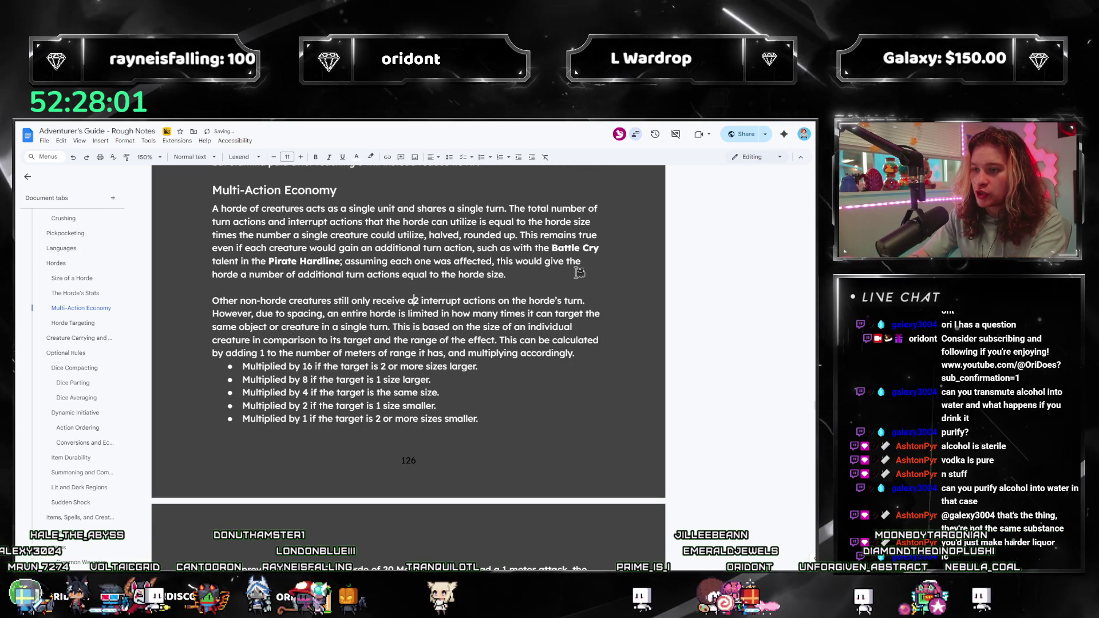
key(BackSpace)
key(BackSpace)
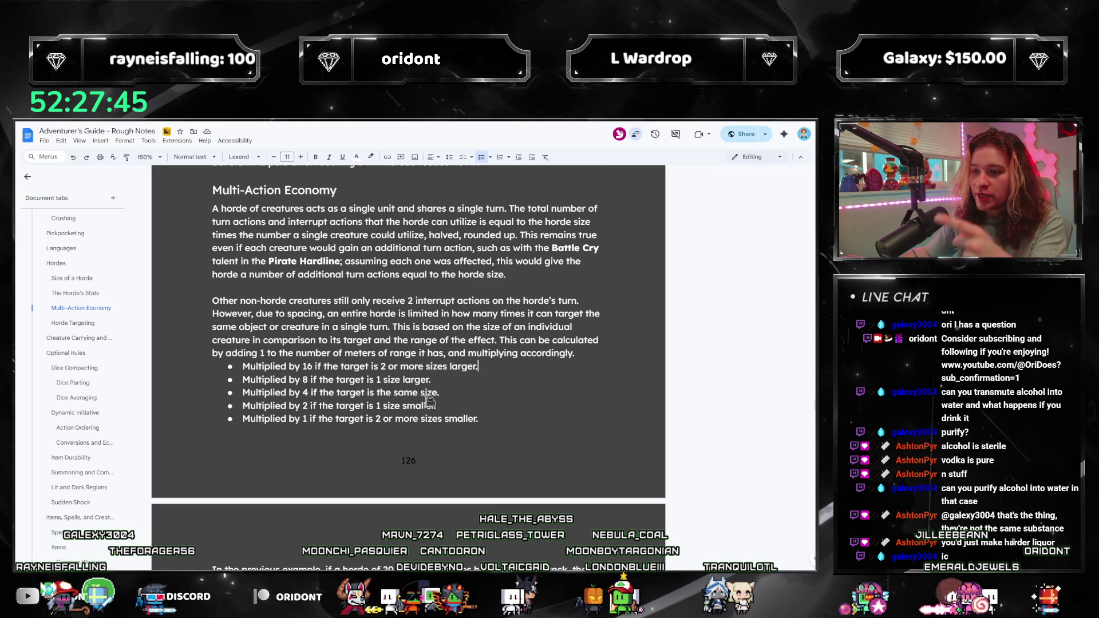
scroll(535, 344, down, 3)
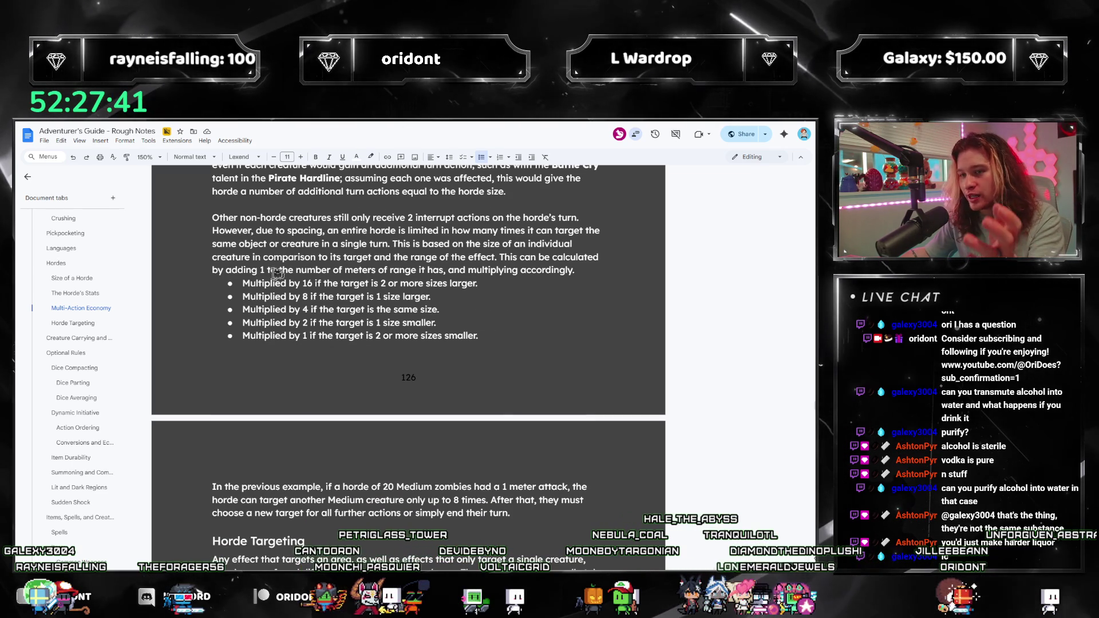
mouse_move(265, 283)
mouse_down()
mouse_move(423, 297)
mouse_move(416, 288)
mouse_up()
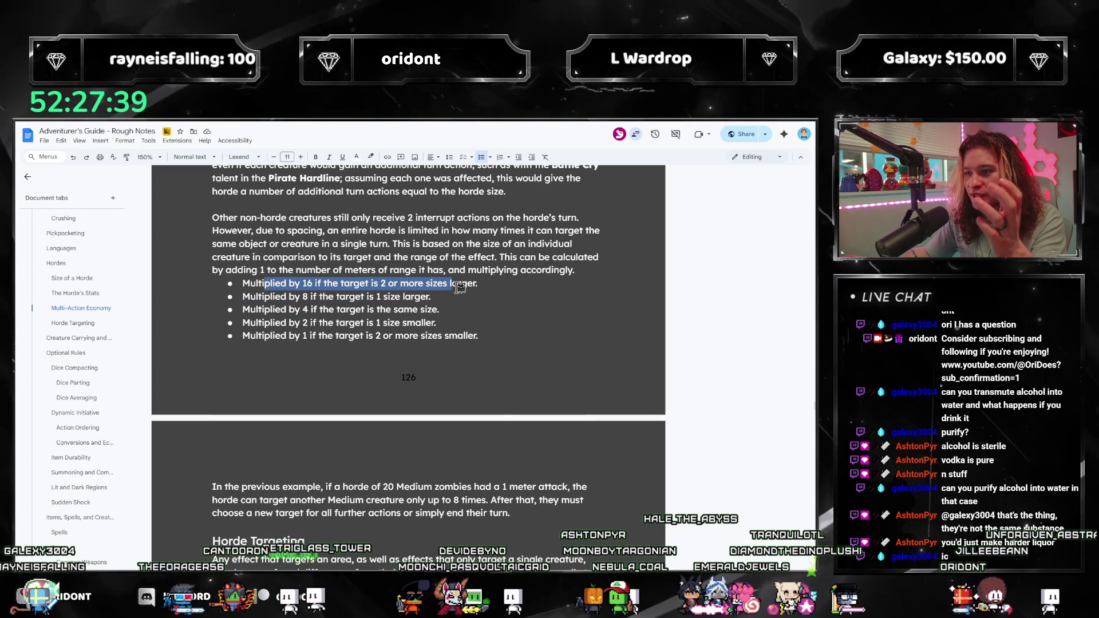
triple_click(452, 296)
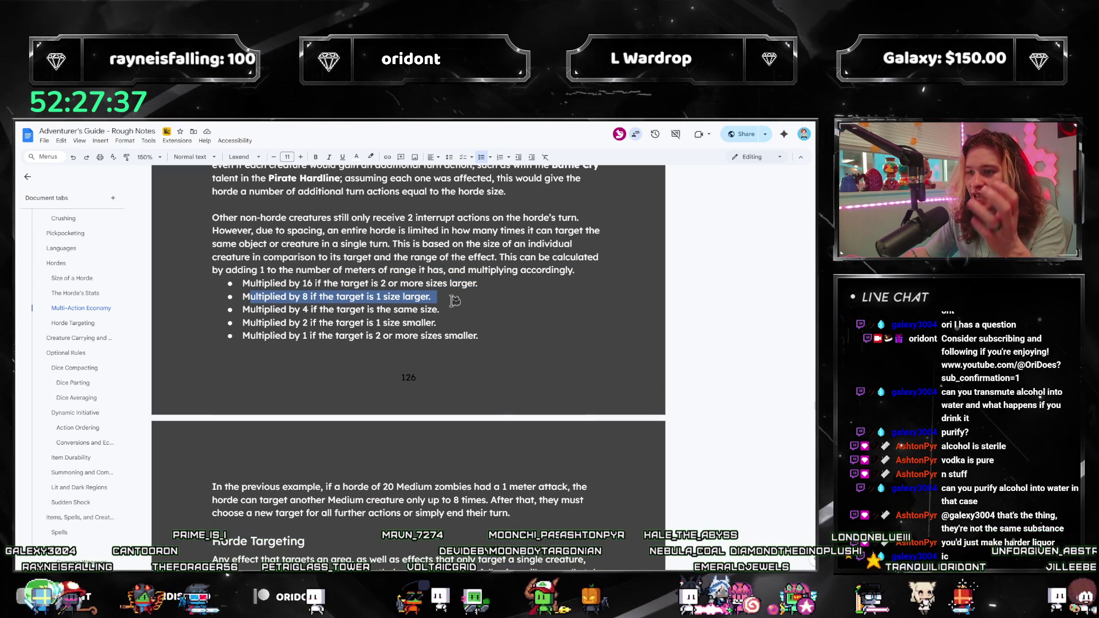
click(438, 298)
drag(434, 297, 256, 310)
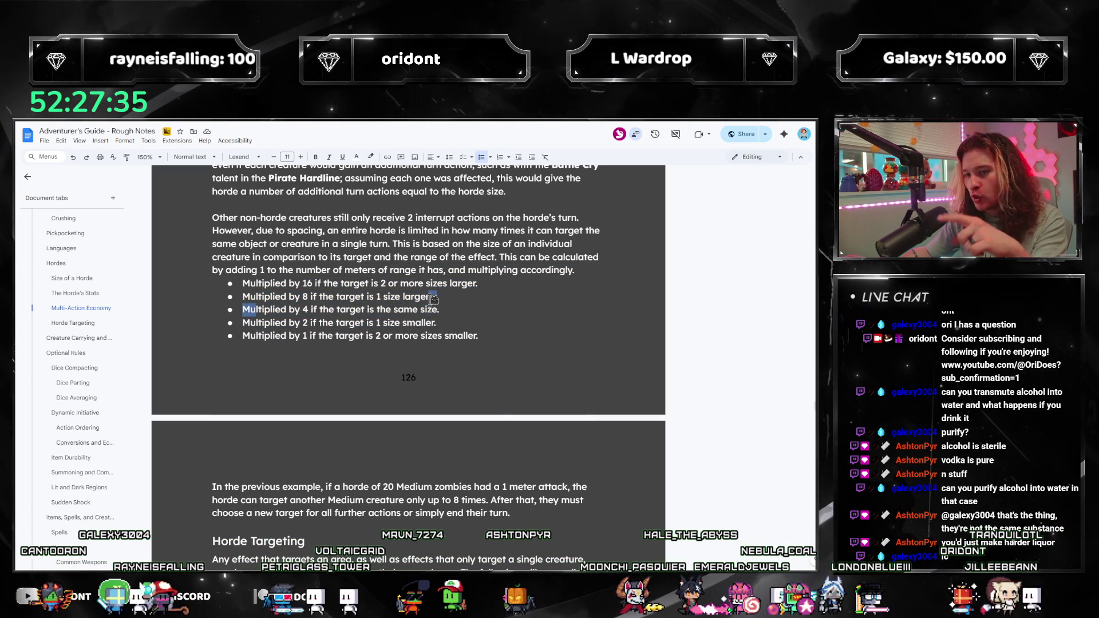
mouse_move(441, 323)
mouse_down()
mouse_move(265, 324)
mouse_move(535, 341)
mouse_up()
click(508, 337)
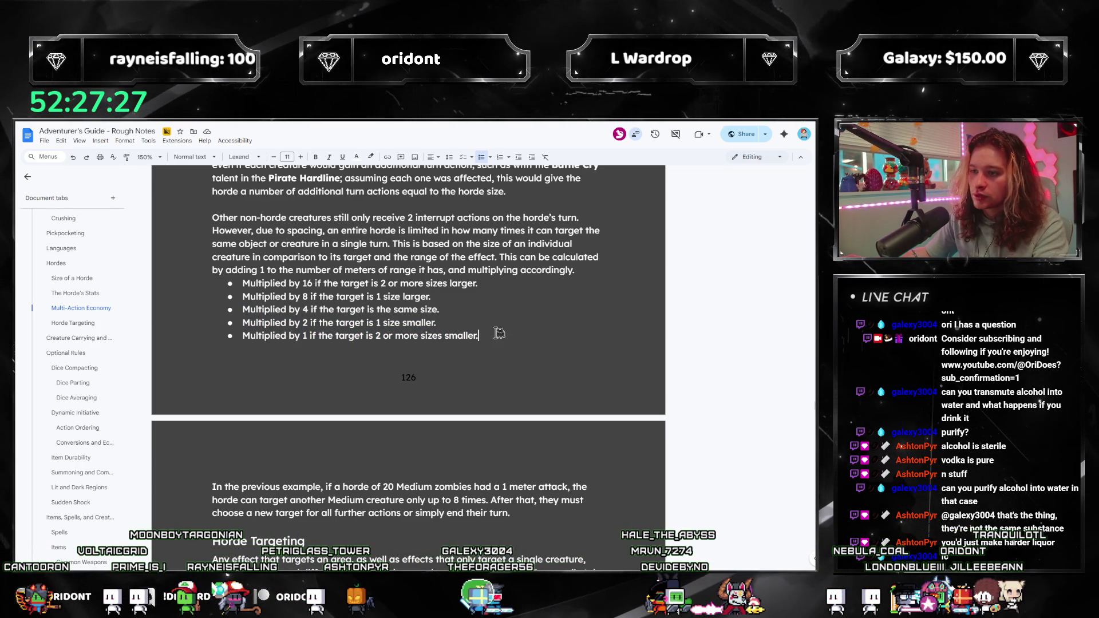
mouse_move(572, 271)
mouse_down()
mouse_move(487, 284)
mouse_move(480, 337)
mouse_move(216, 269)
mouse_up()
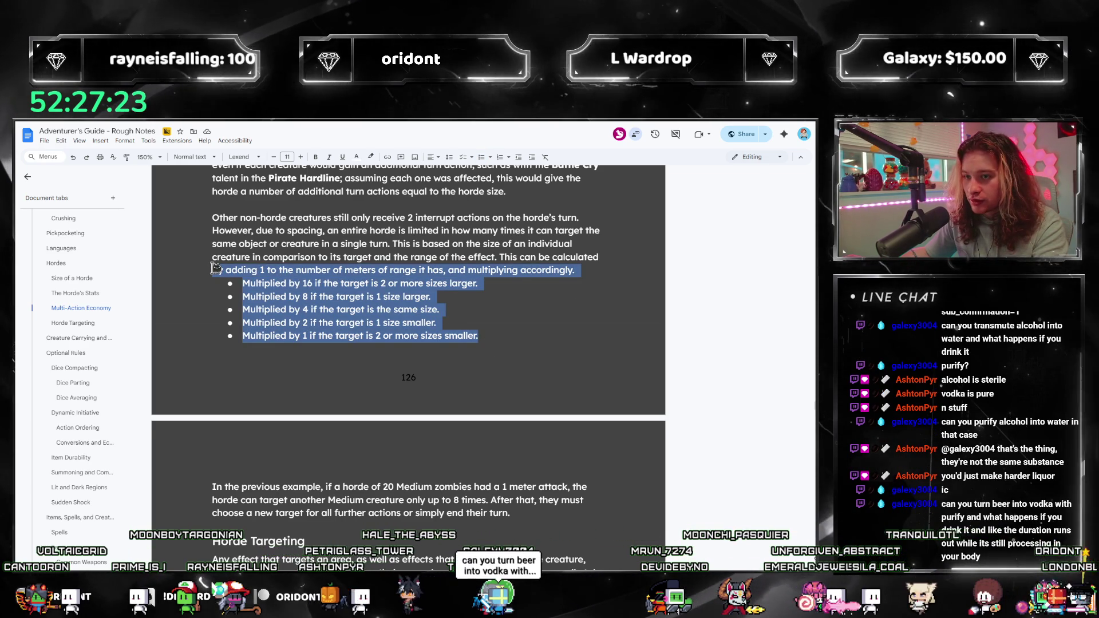
click(480, 336)
drag(480, 337, 214, 257)
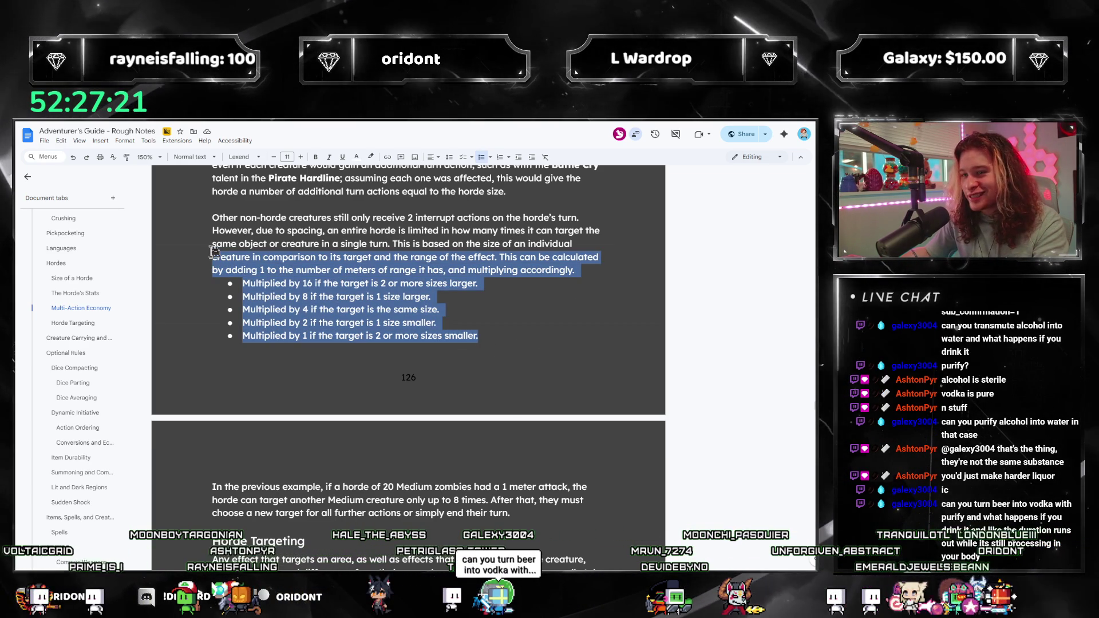
click(452, 310)
drag(440, 309, 195, 292)
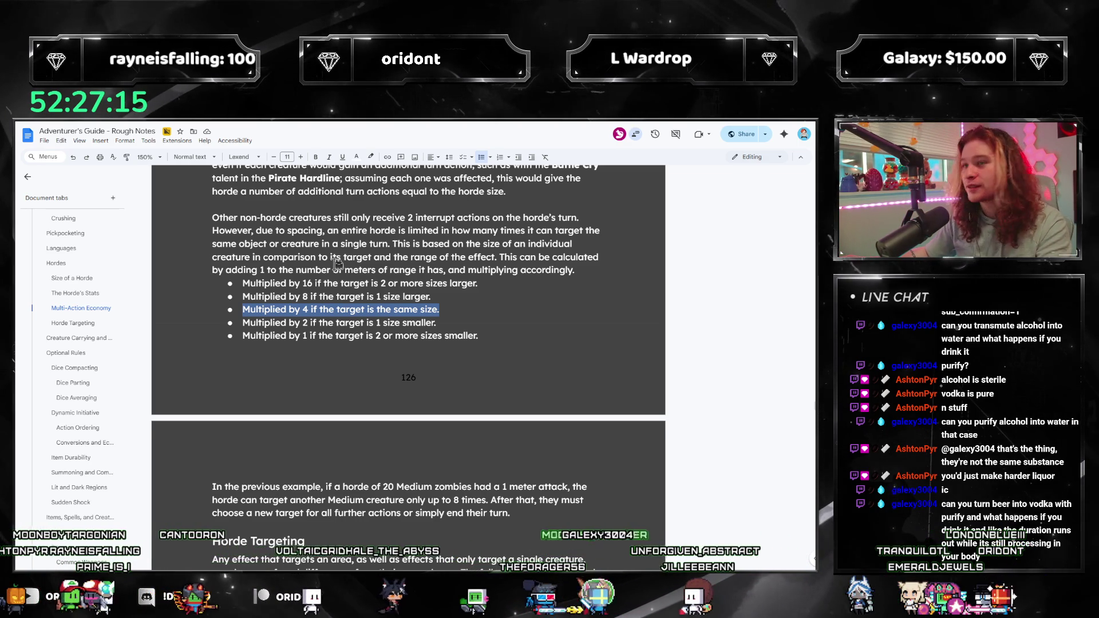
scroll(332, 254, down, 2)
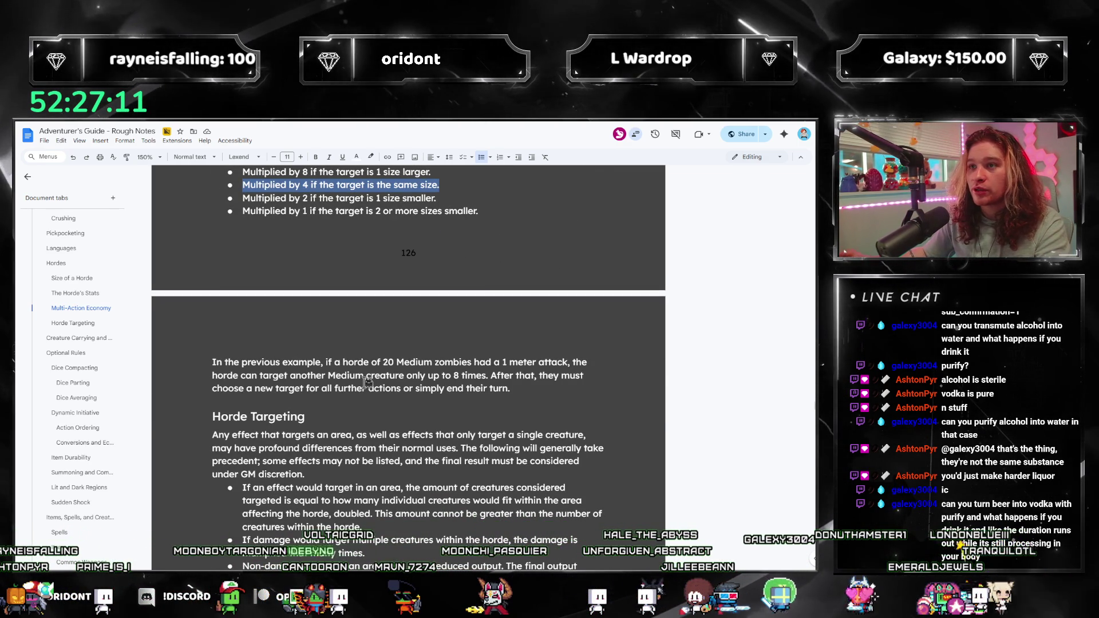
Highlight the previous-example and 20 Medium zombies paragraphs, then scroll down to Horde Targeting.
click(331, 363)
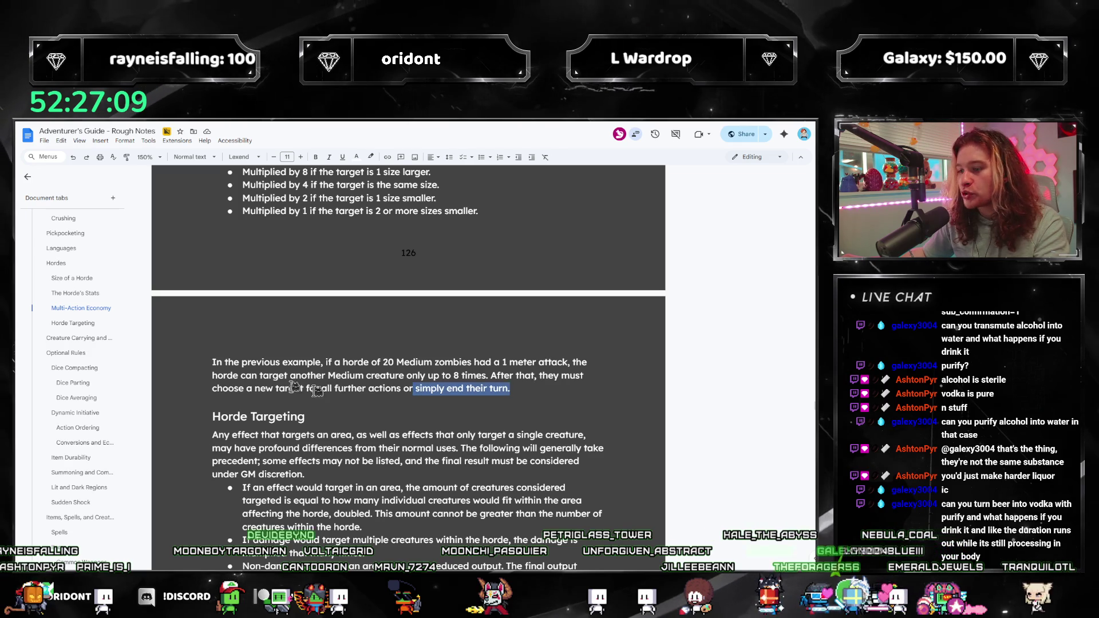
drag(389, 393, 196, 350)
click(308, 363)
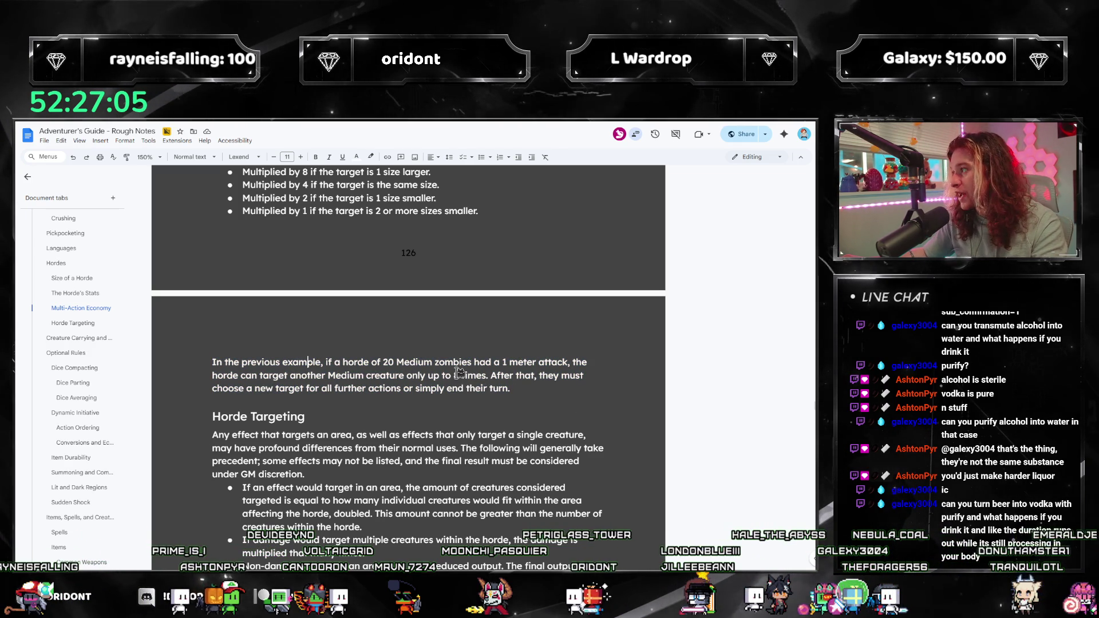
drag(511, 389, 147, 364)
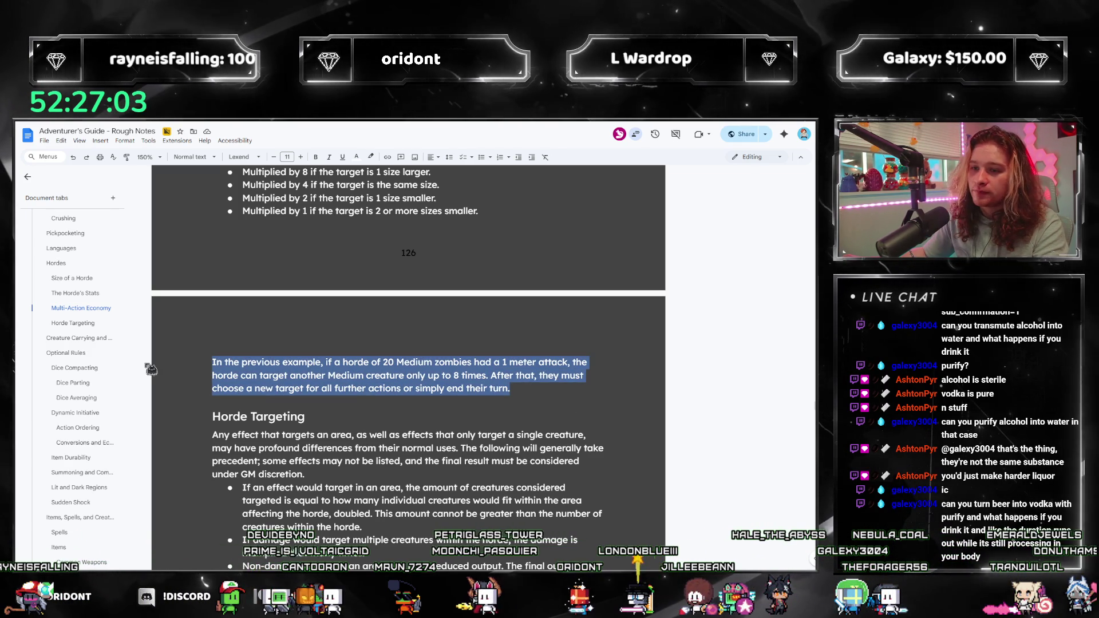
click(552, 386)
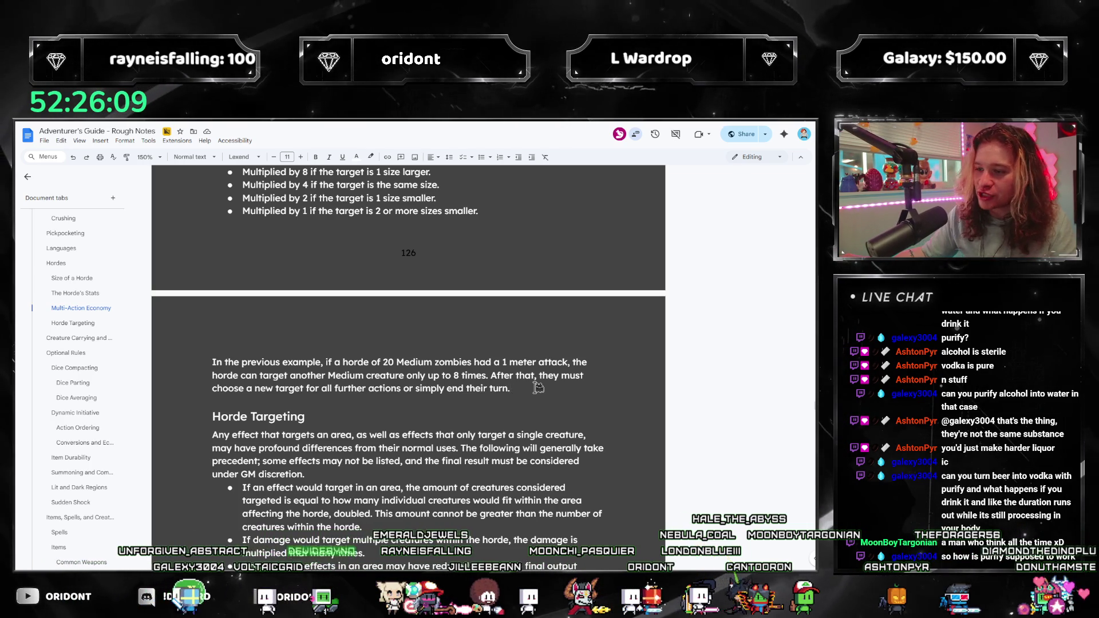
scroll(538, 387, down, 3)
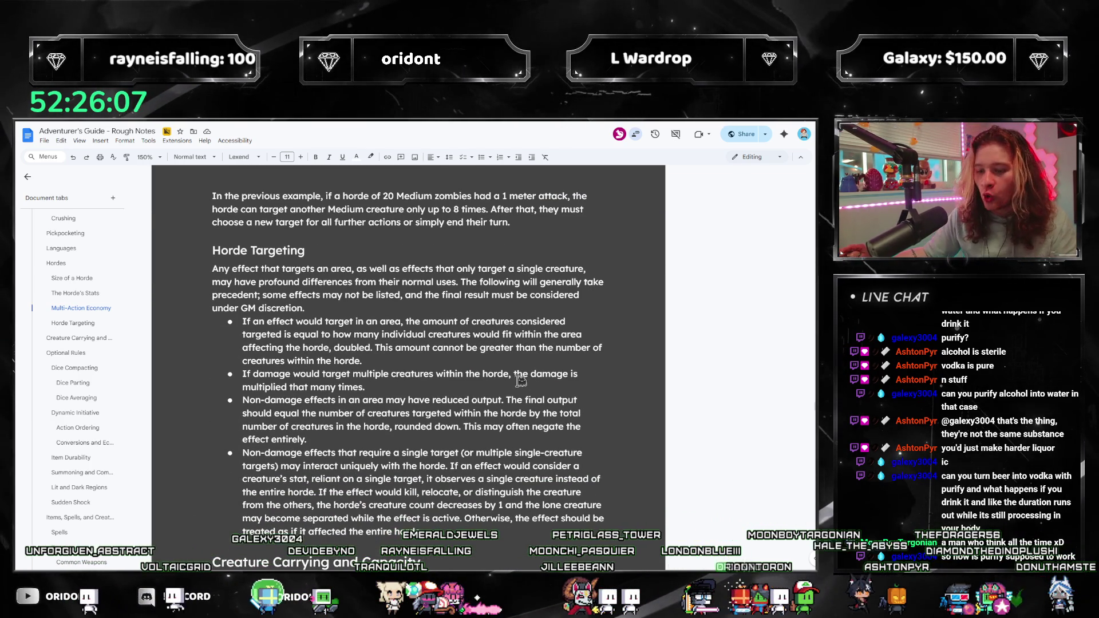
scroll(482, 365, down, 1)
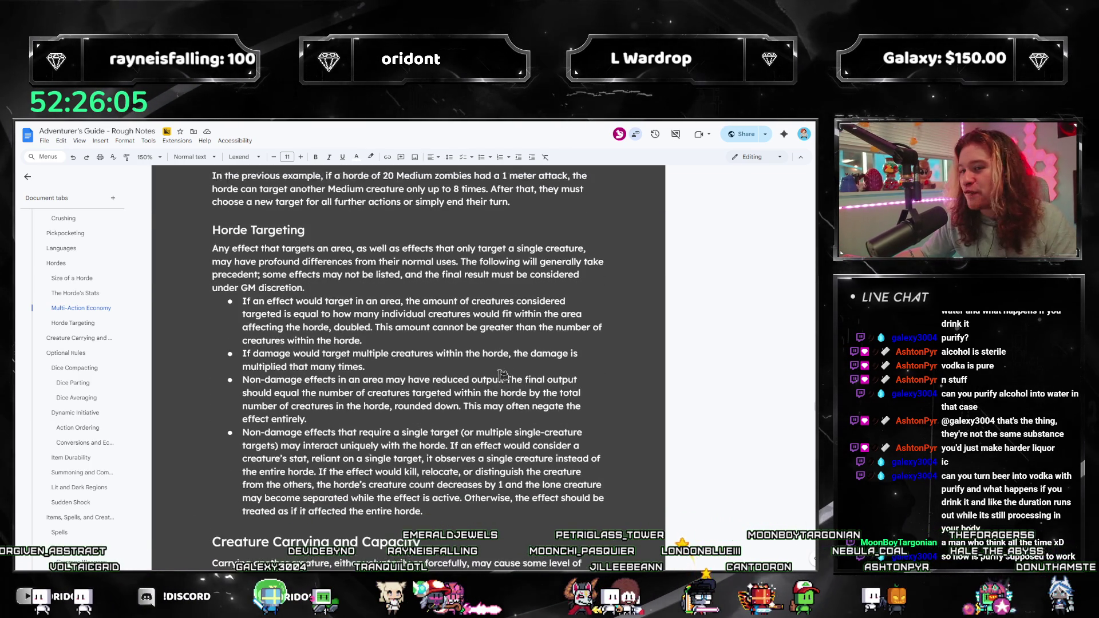
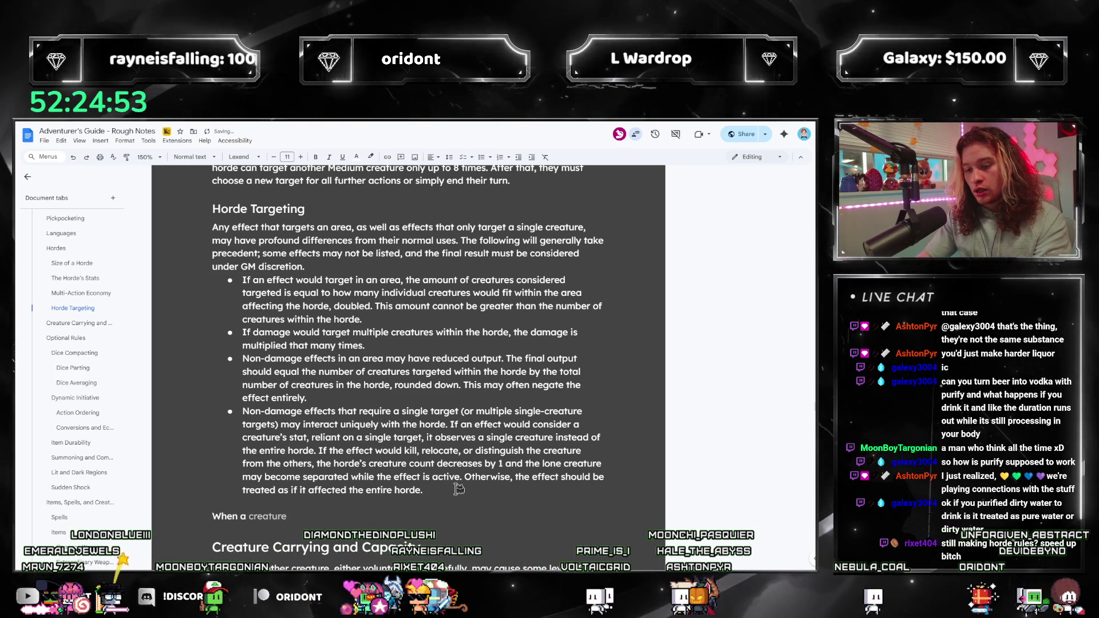
Write that a separated creature gets SHP, DHP and stamina from the horde's current HP and stamina pool.
text(creature be)
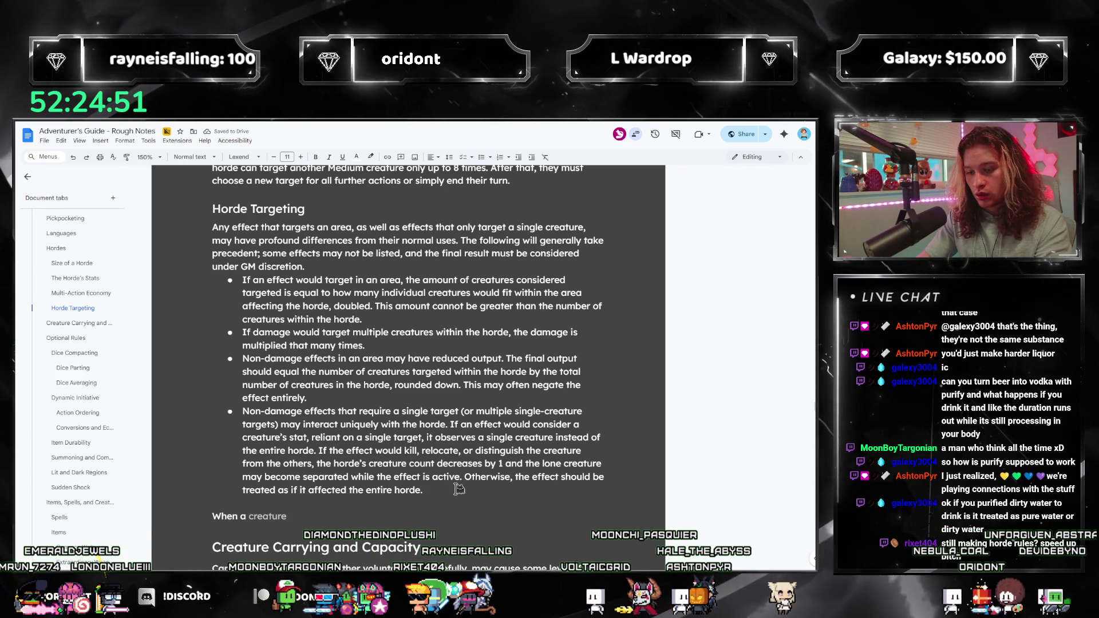
text(com)
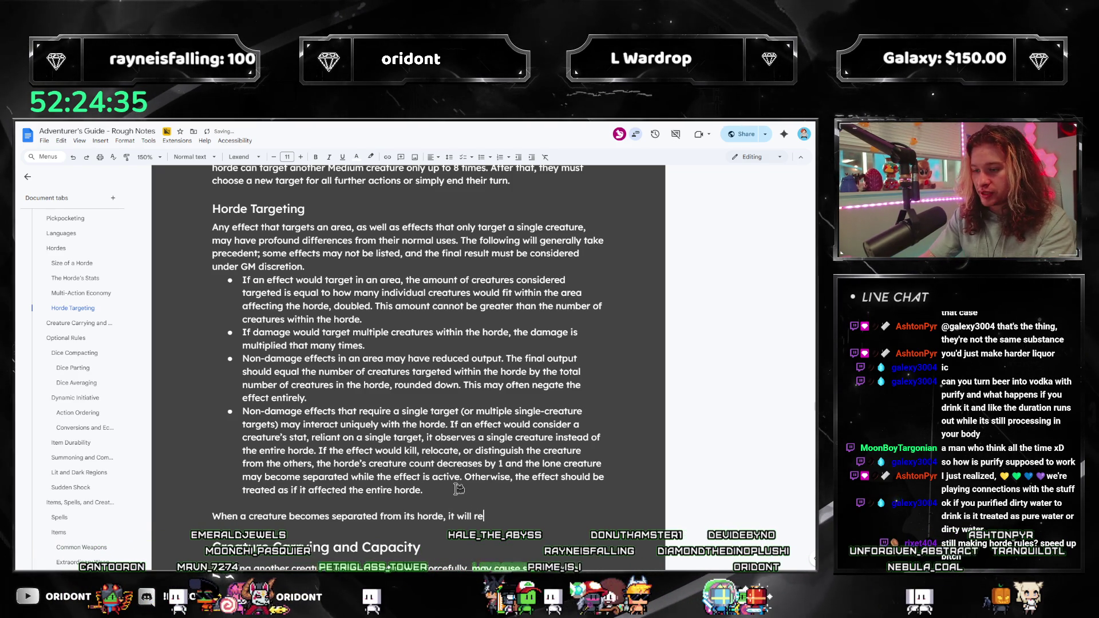
key(BackSpace)
key(BackSpace)
key(BackSpace)
text(en)
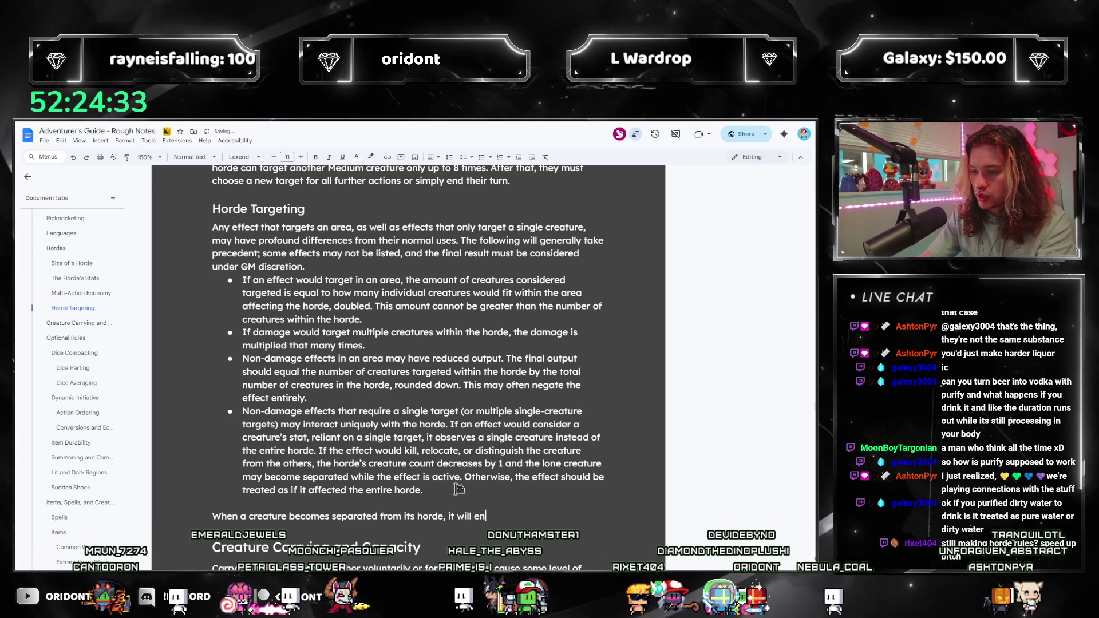
text(d up with an amount of SHP, DHP)
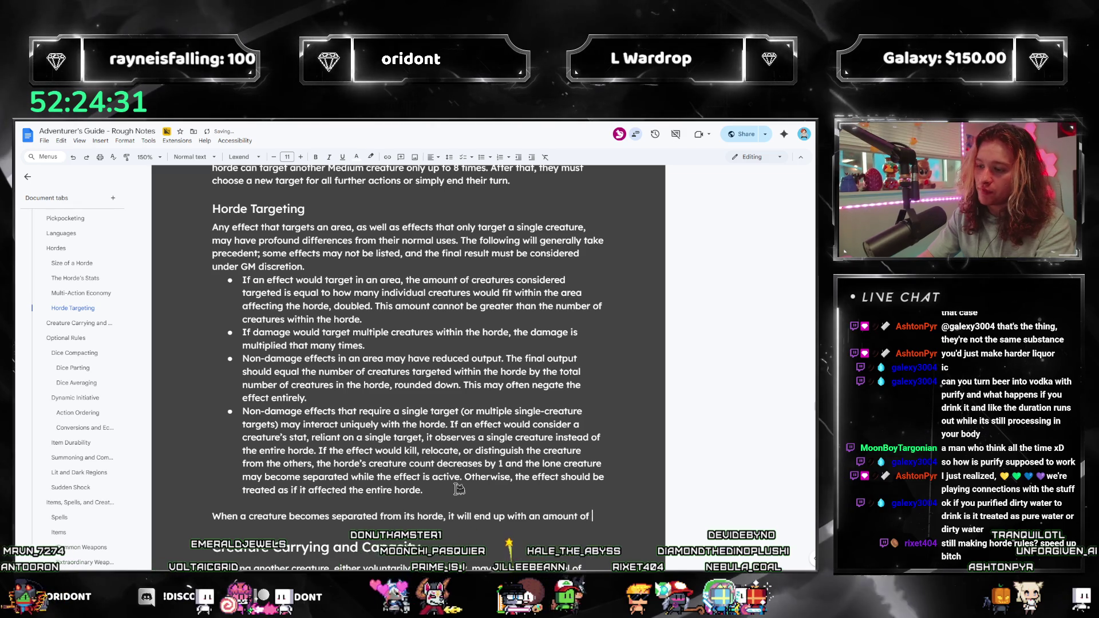
text(, and stamina)
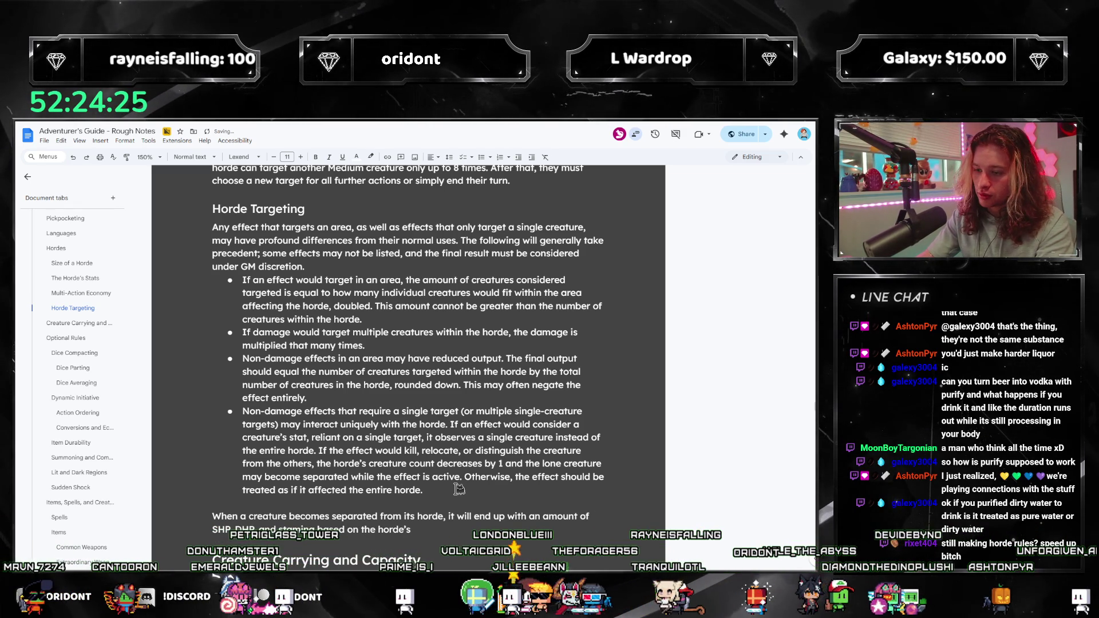
text( based on the horde’s current HP and)
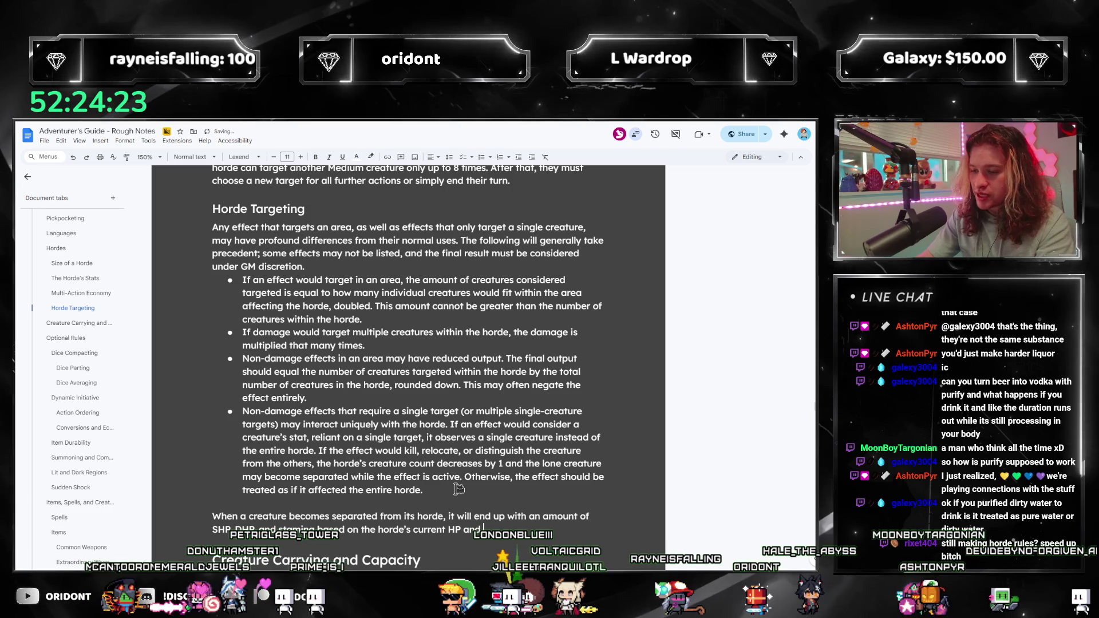
text( stamina pool. The r)
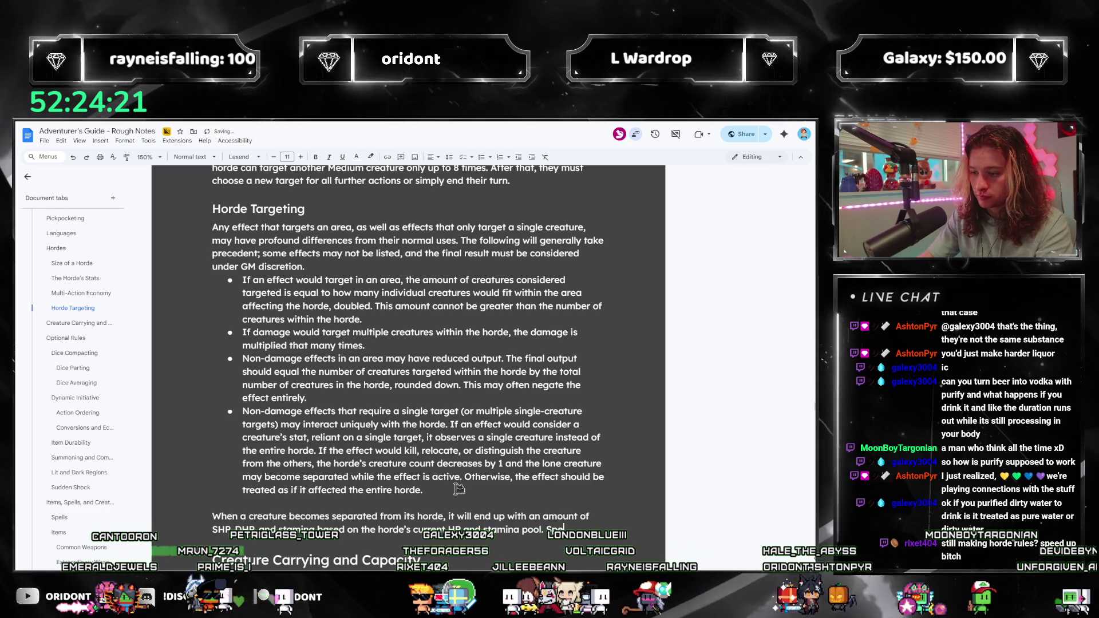
text(atio )
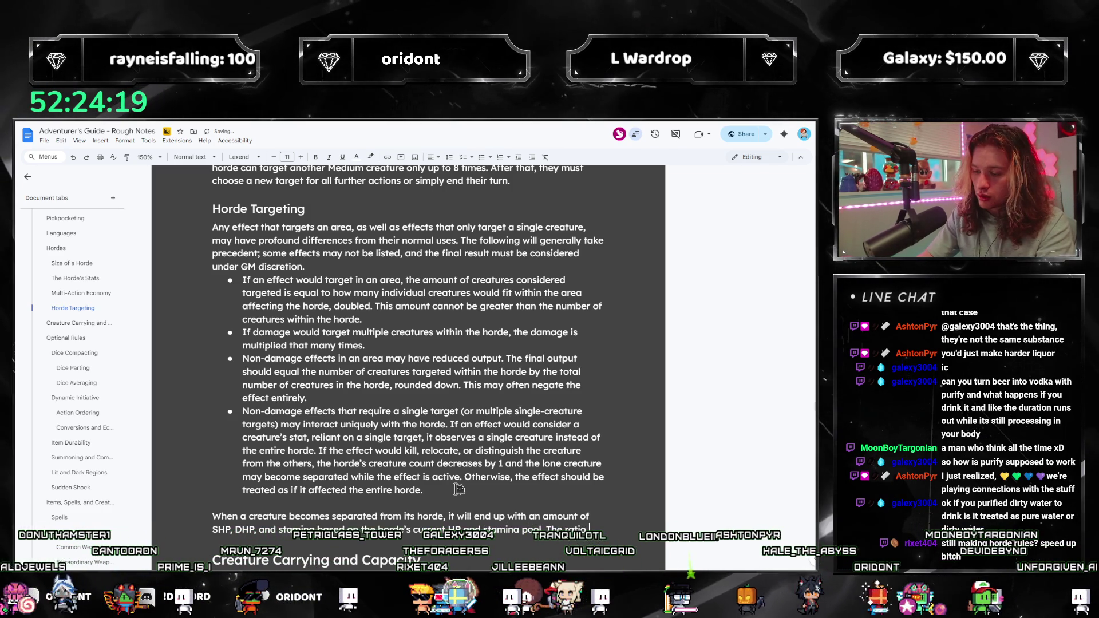
text(should be equal to)
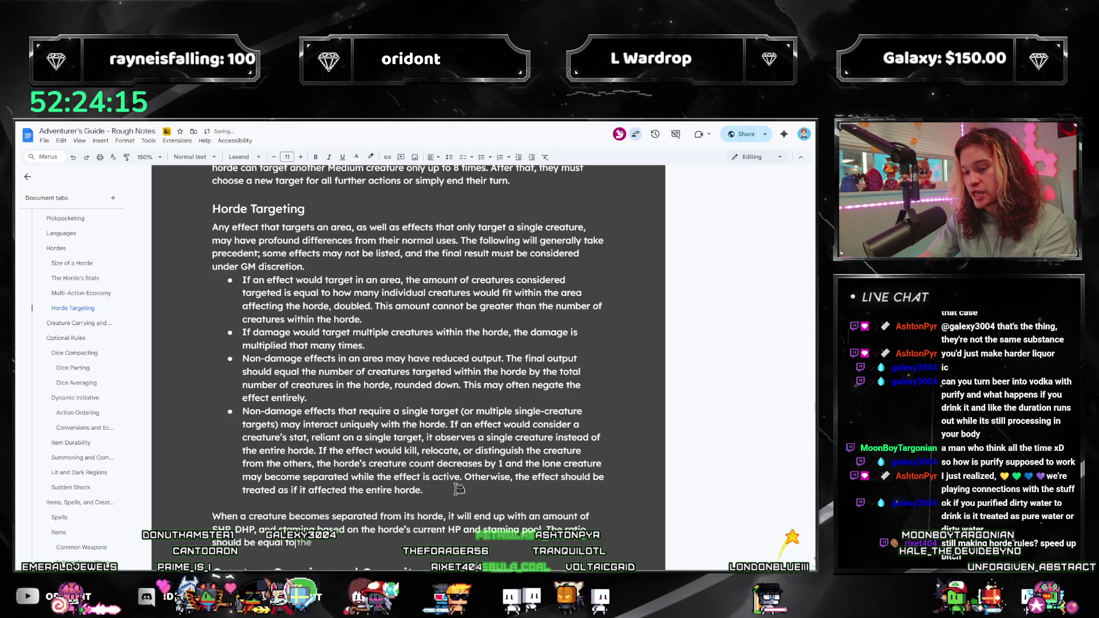
key(BackSpace)
key(BackSpace)
key(BackSpace)
text(, and the amount )
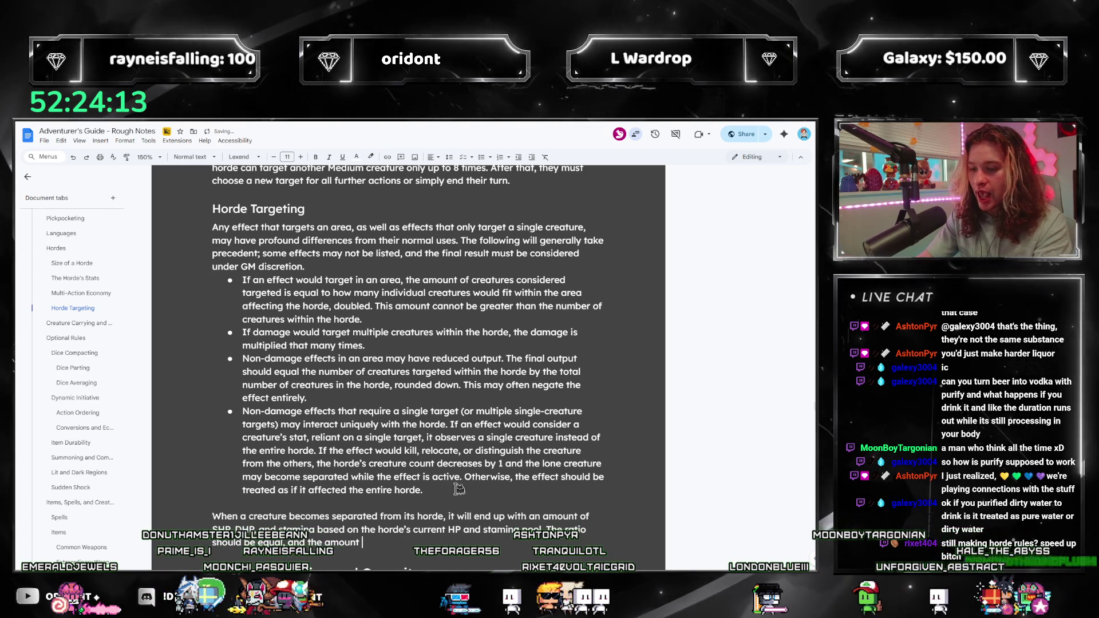
text(that the creature)
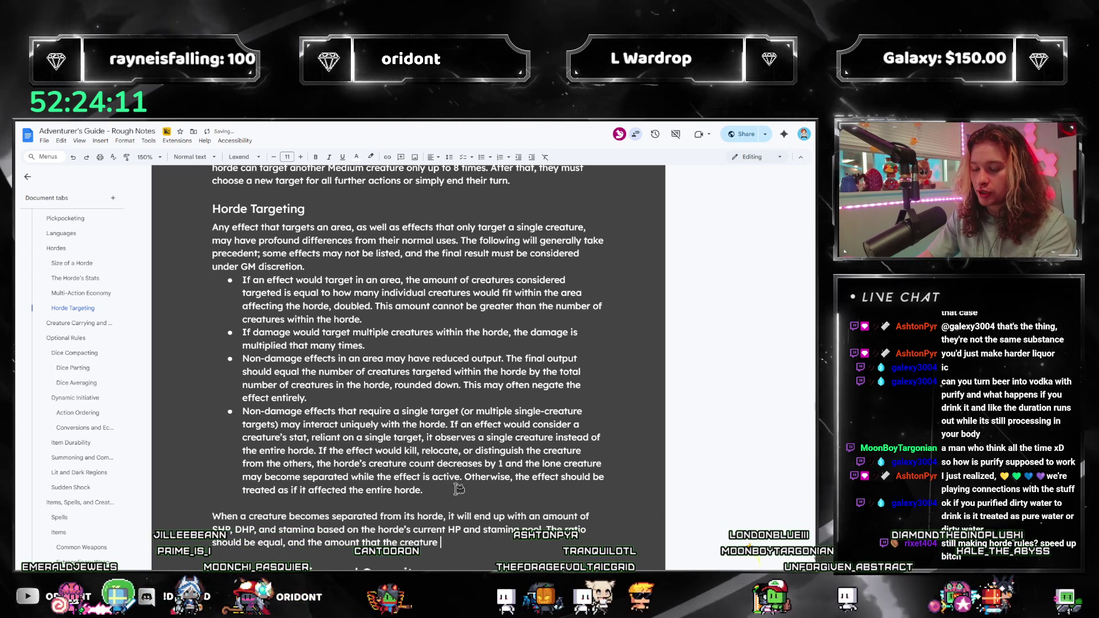
text( ends)
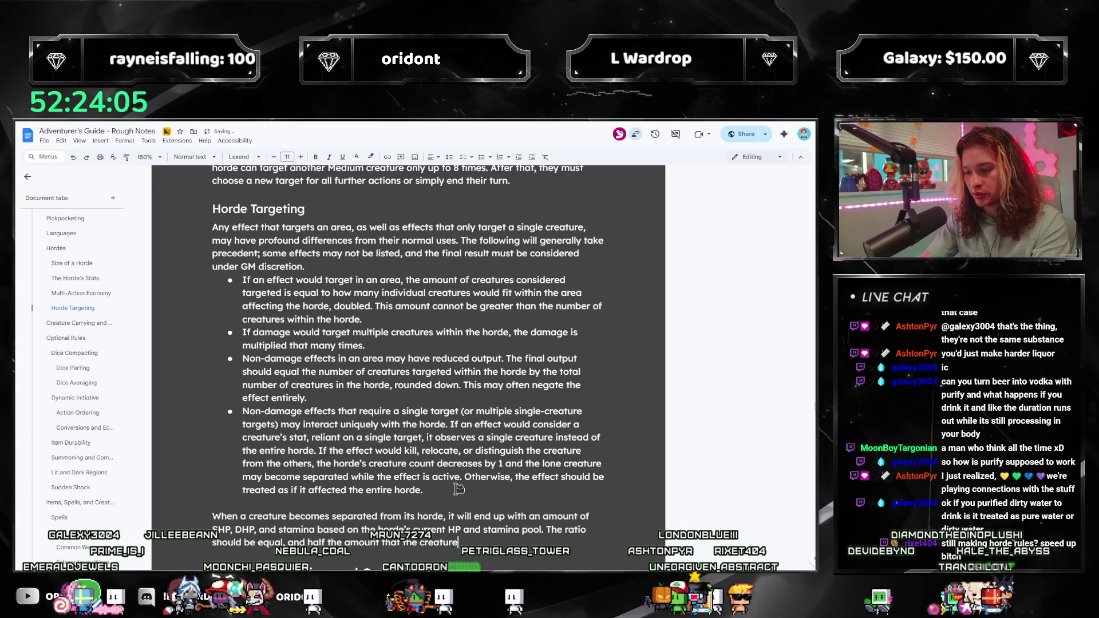
text(eceives)
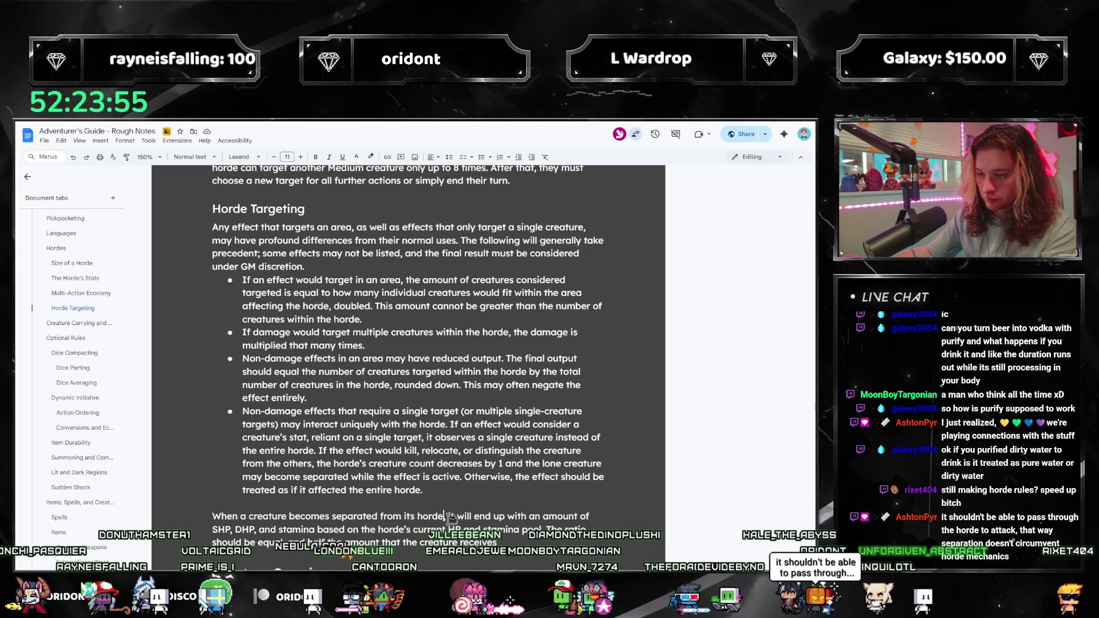
key(Tab)
text(one of)
key(BackSpace)
key(BackSpace)
text(one of two effects may)
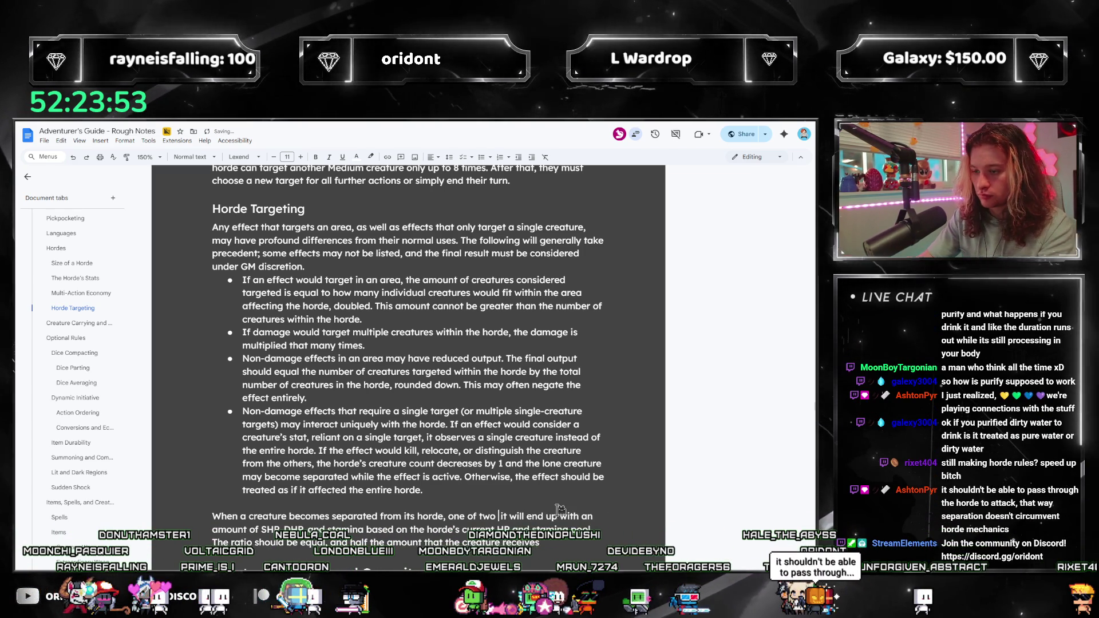
text( take place, )
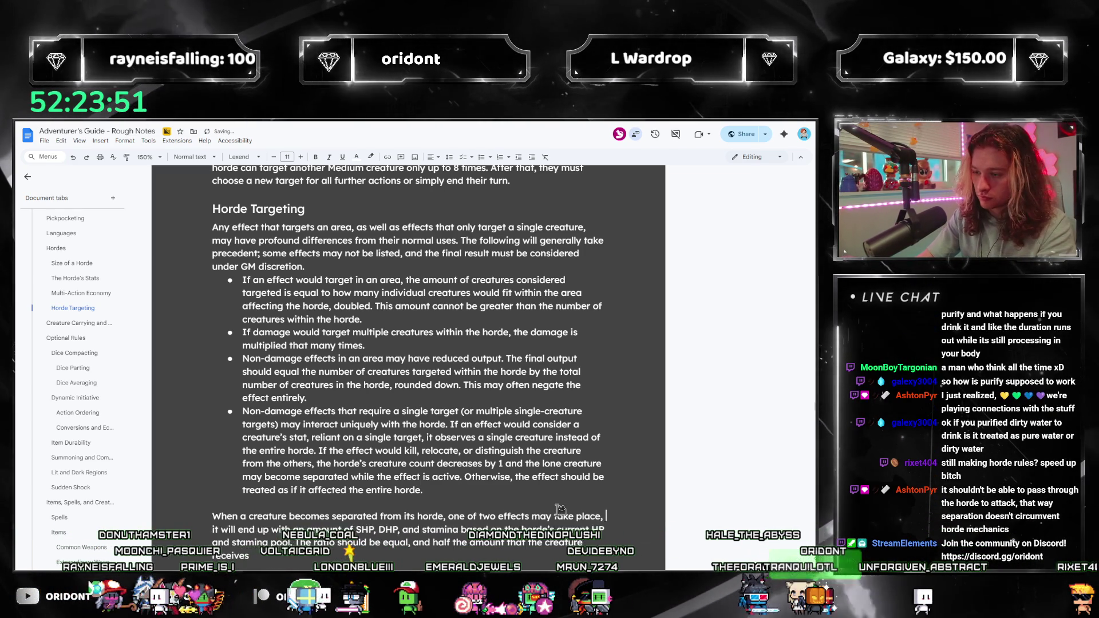
text(based on GM discretion:)
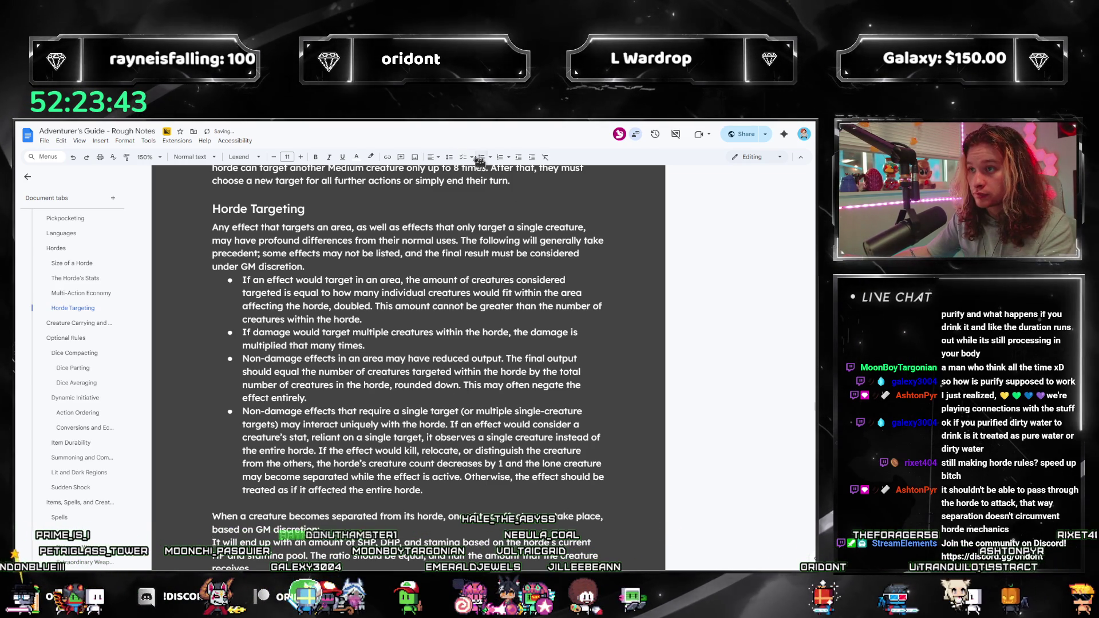
Make the separation rule a bullet ending with 'removed from the horde's pools.'.
key(ctrl+shift+8)
scroll(433, 320, down, 4)
click(370, 360)
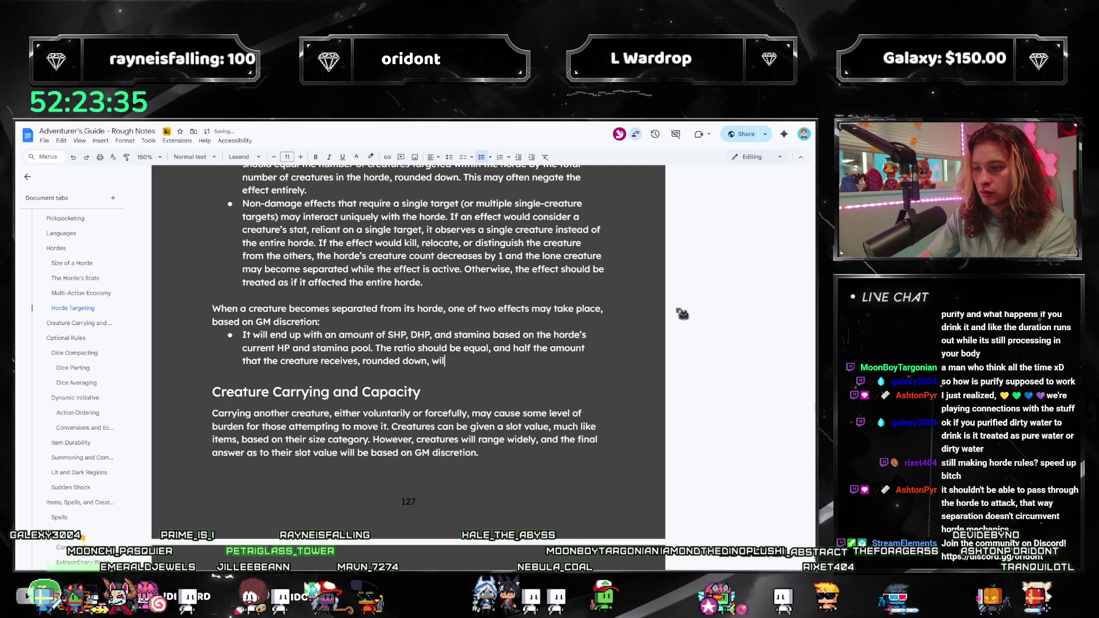
text(ed from the ho)
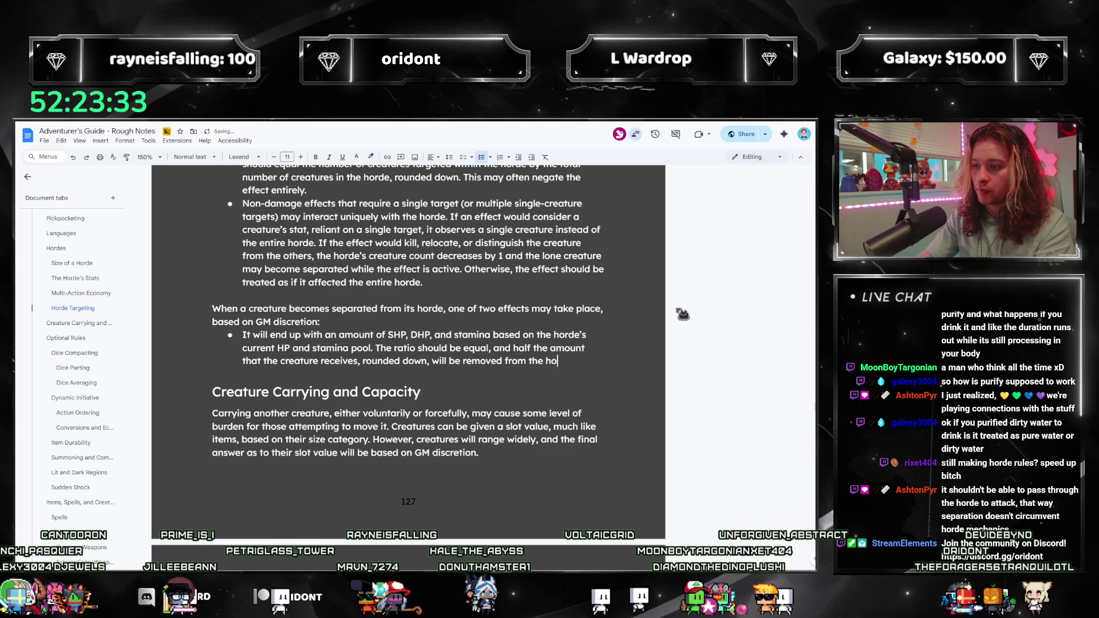
text(rde's pools.)
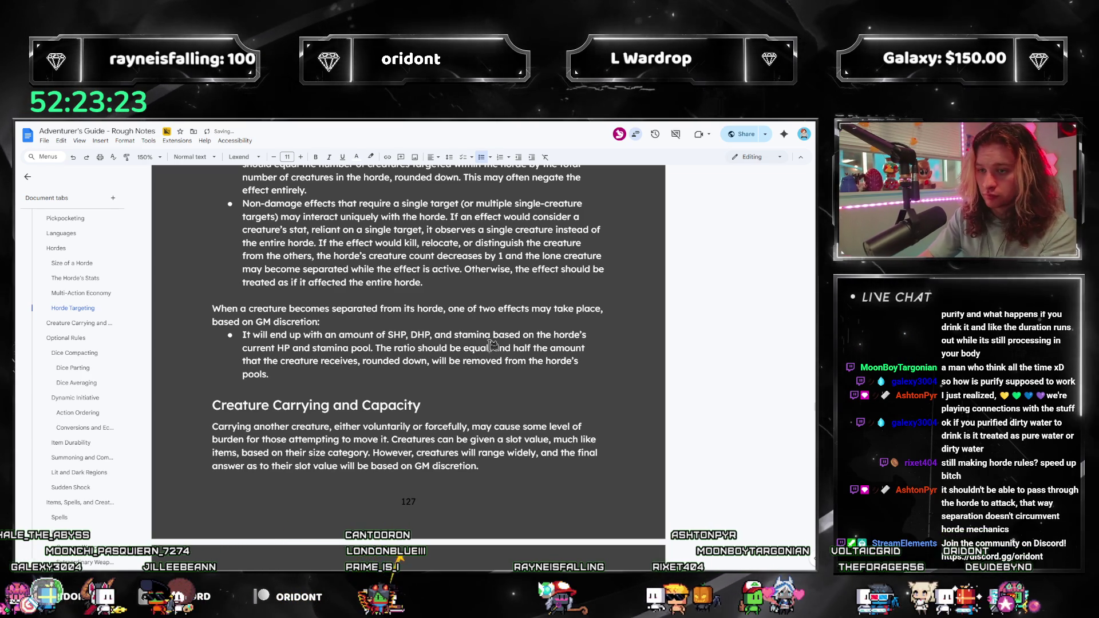
Explain the separated creature exits with half maximum SHP, DHP and stamina as current values.
text(If a)
key(BackSpace)
key(BackSpace)
key(BackSpace)
text(That me)
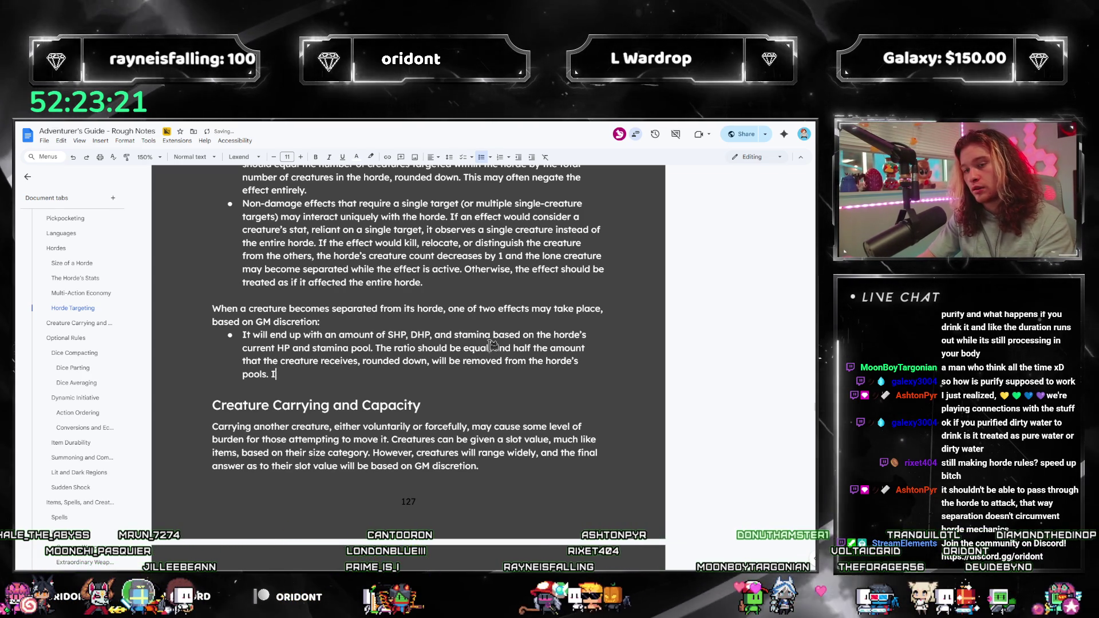
text(anest hat)
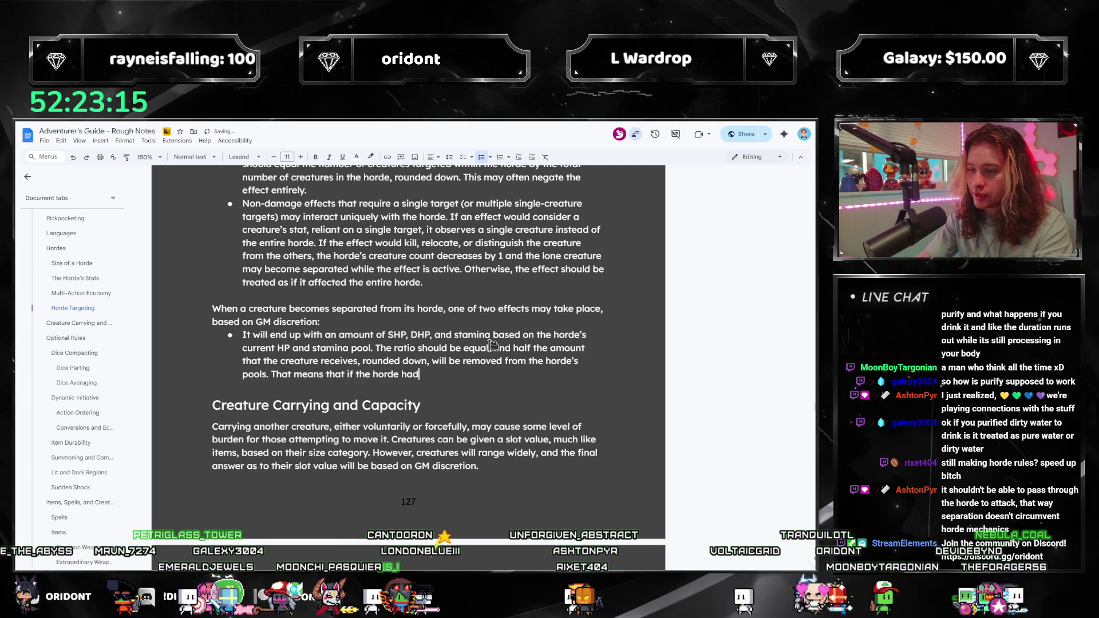
text(its health pool)
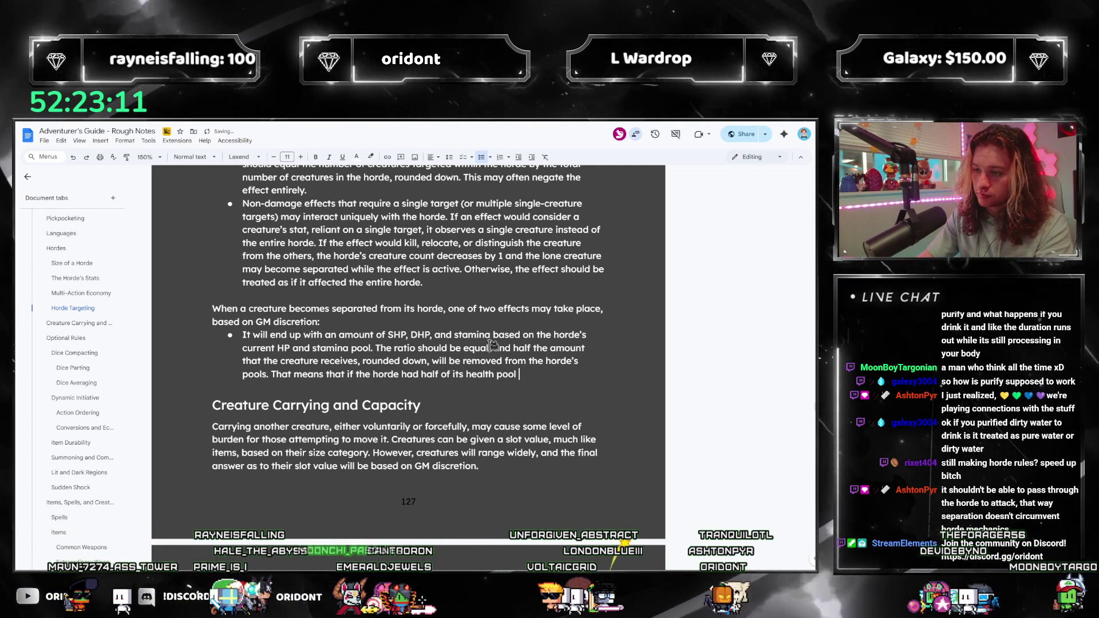
key(BackSpace)
key(BackSpace)
key(BackSpace)
key(BackSpace)
key(BackSpace)
key(BackSpace)
text(HP and stam)
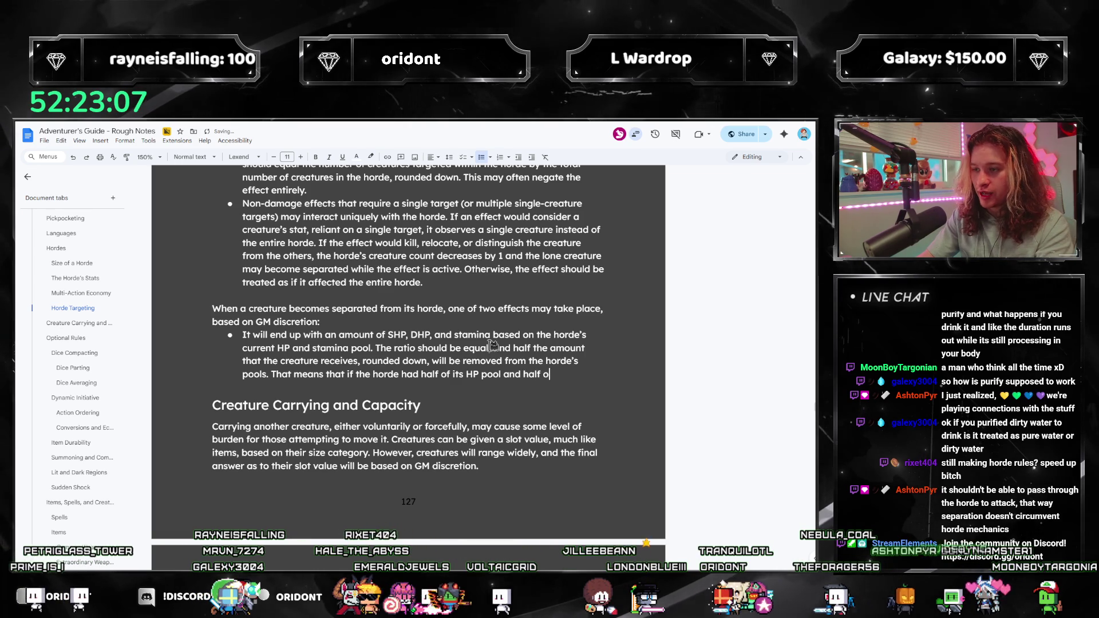
text(ina pool, the c)
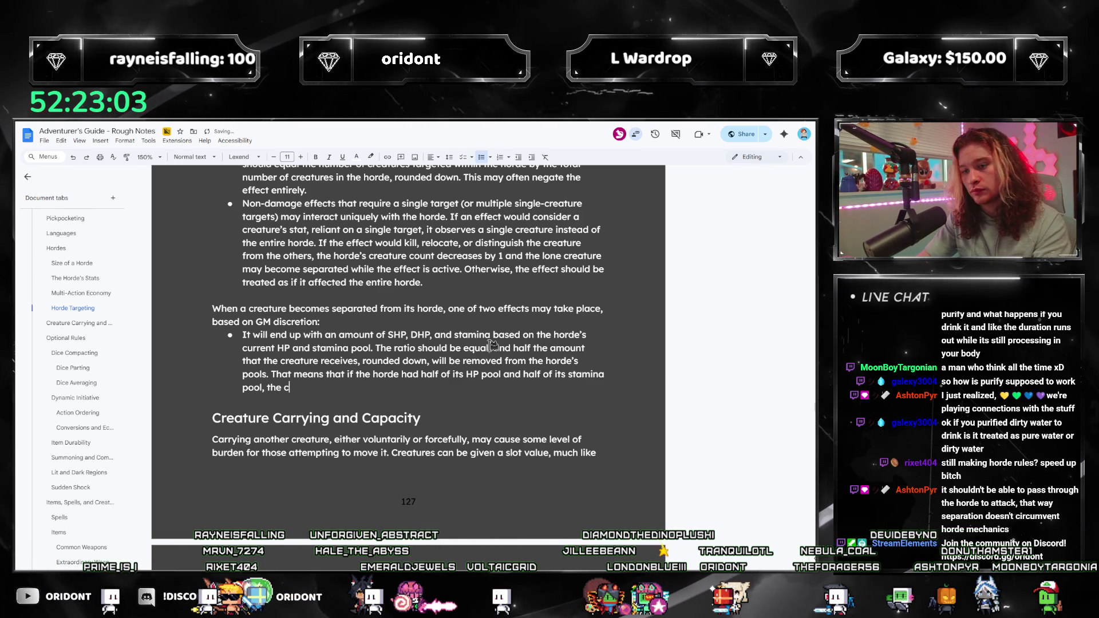
key(BackSpace)
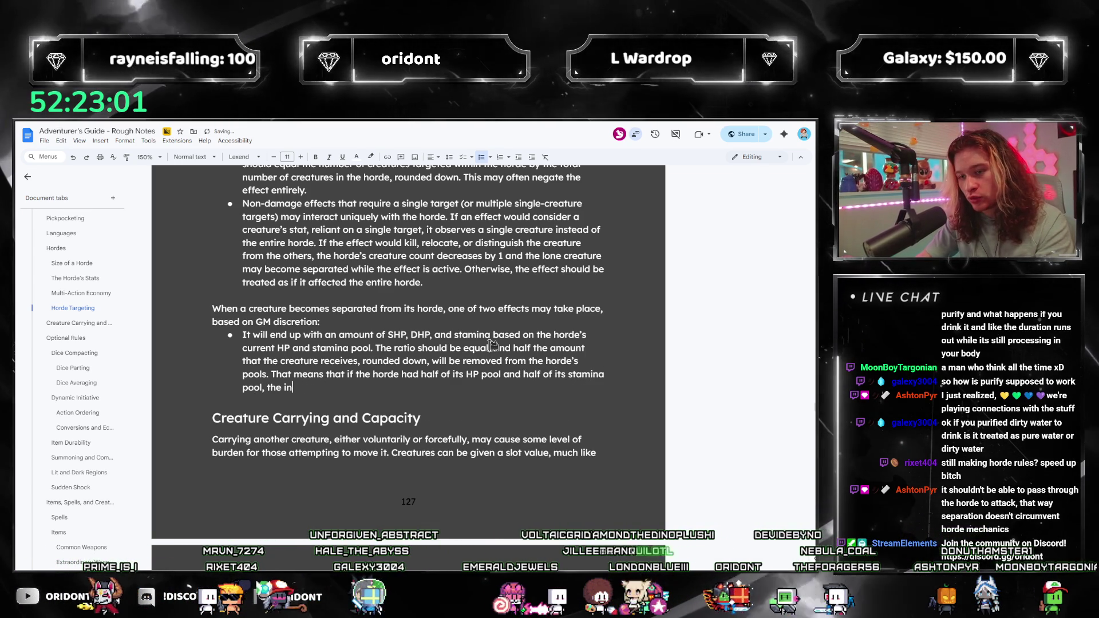
text(separated creature would exit with half of its SHP)
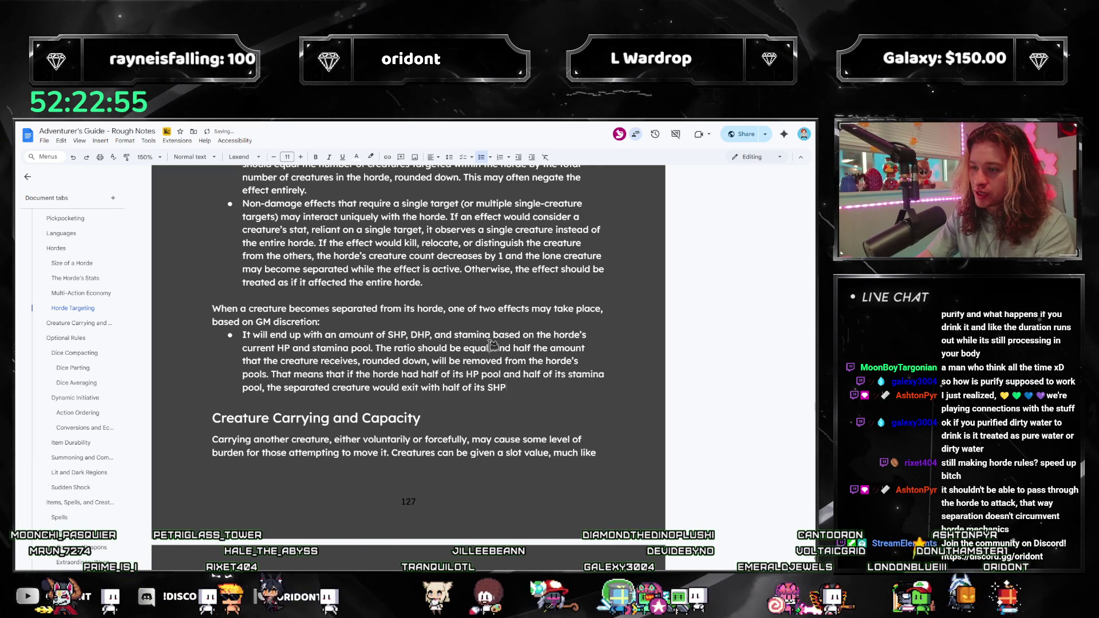
key(BackSpace)
key(BackSpace)
text(maximu)
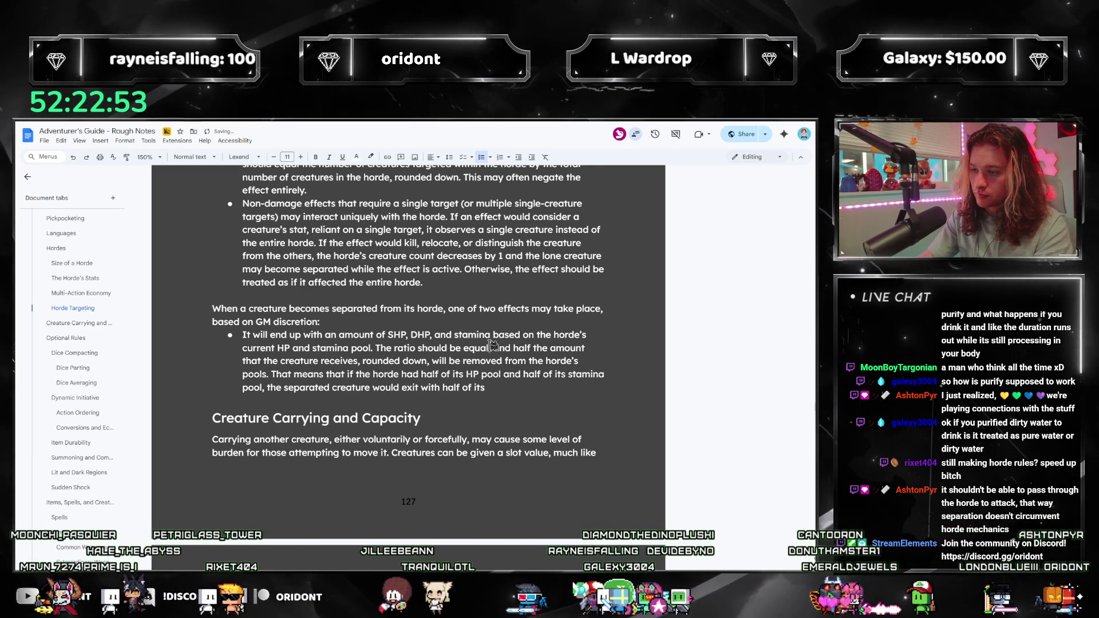
text(m SHP, )
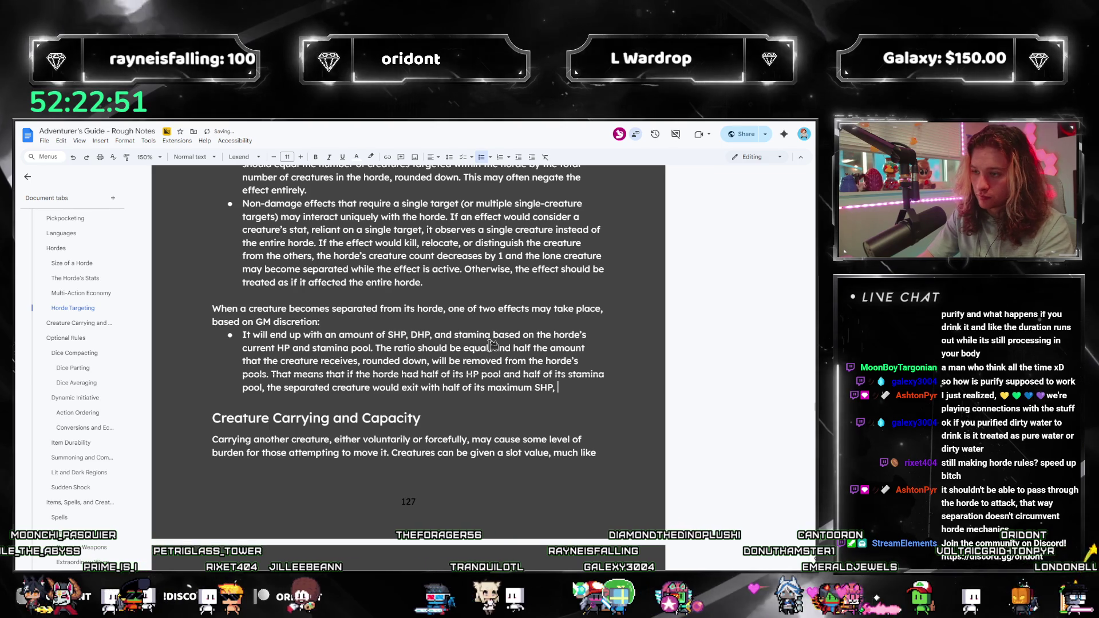
text(half)
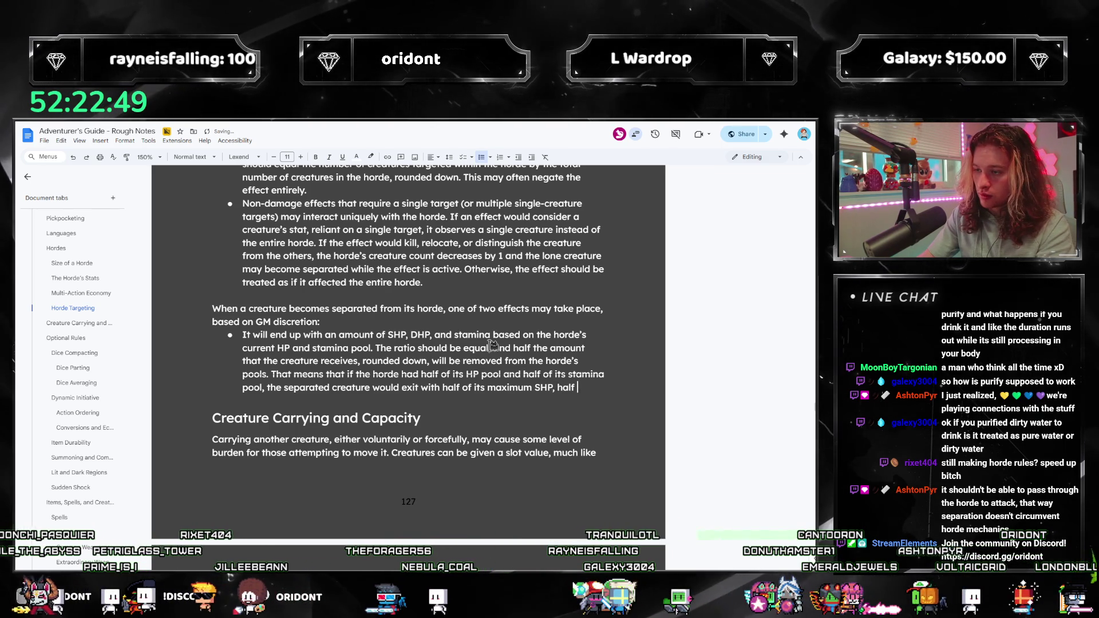
text( maximum DHP, and half of it)
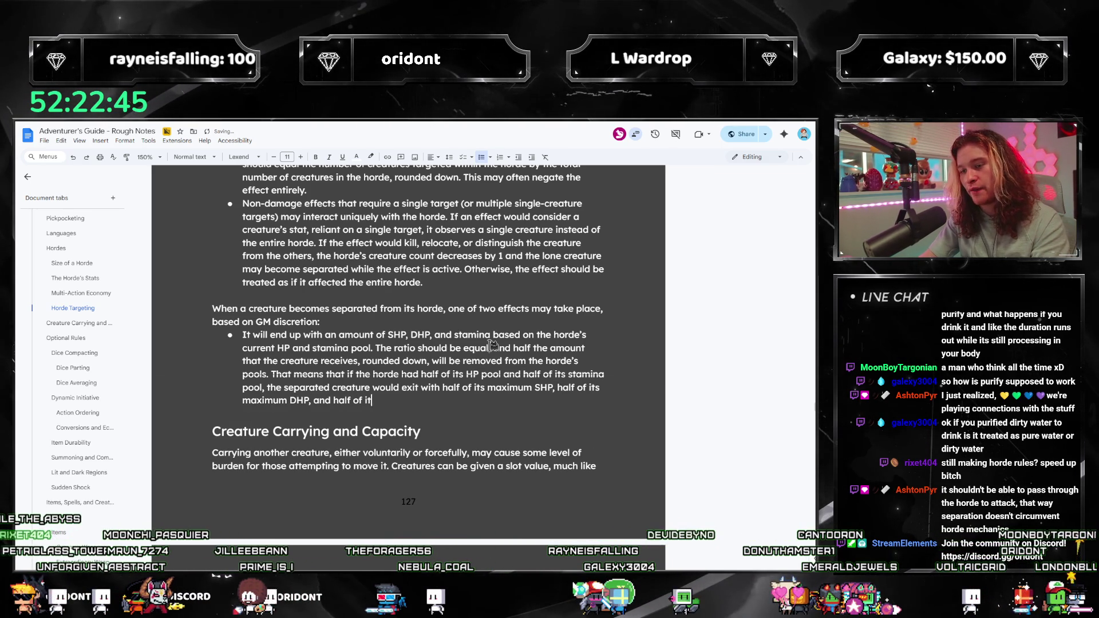
text(s maximum stam)
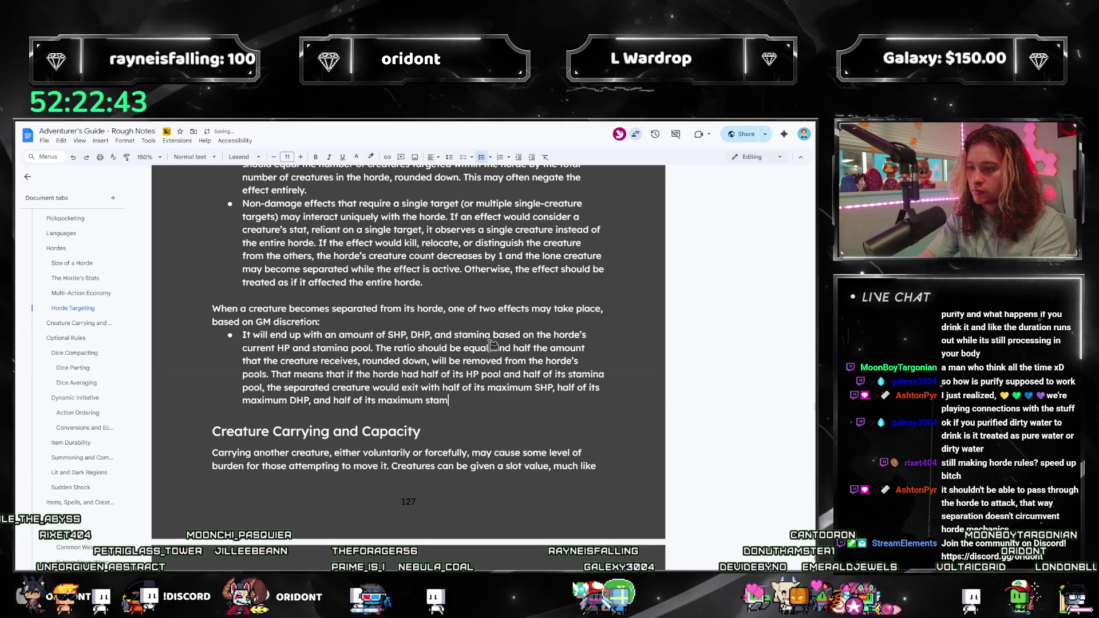
text(ina as icur)
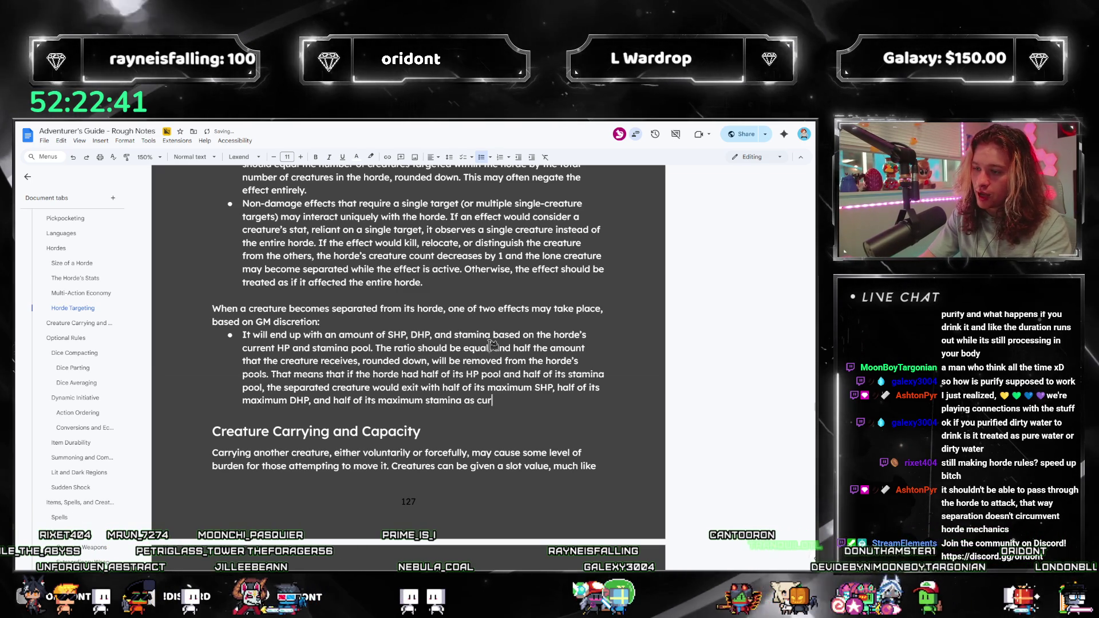
text(rent values.)
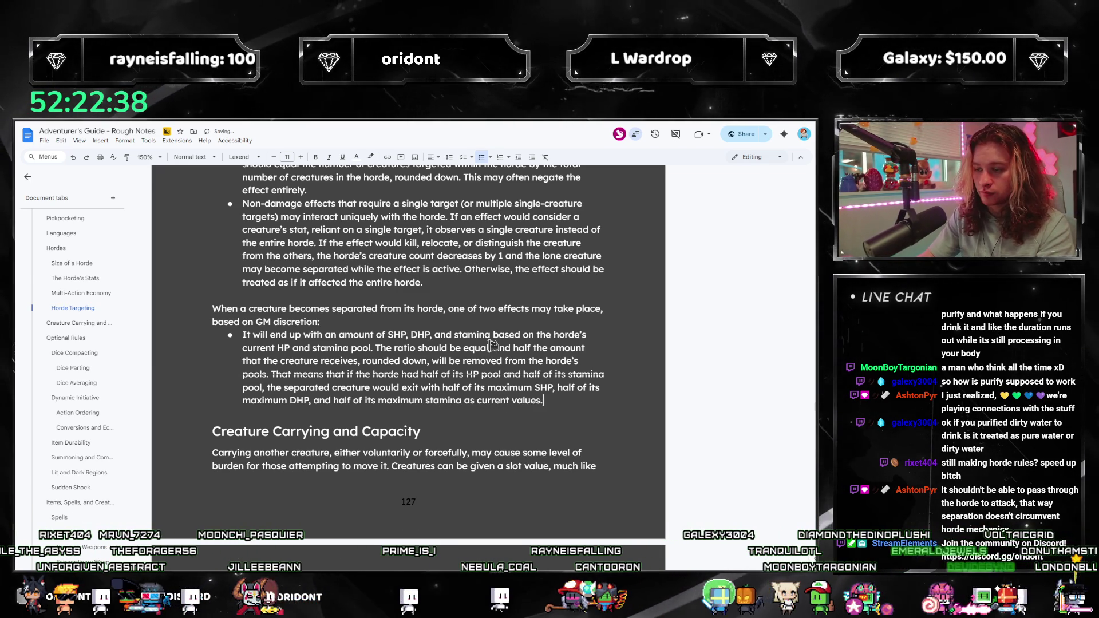
key(Return)
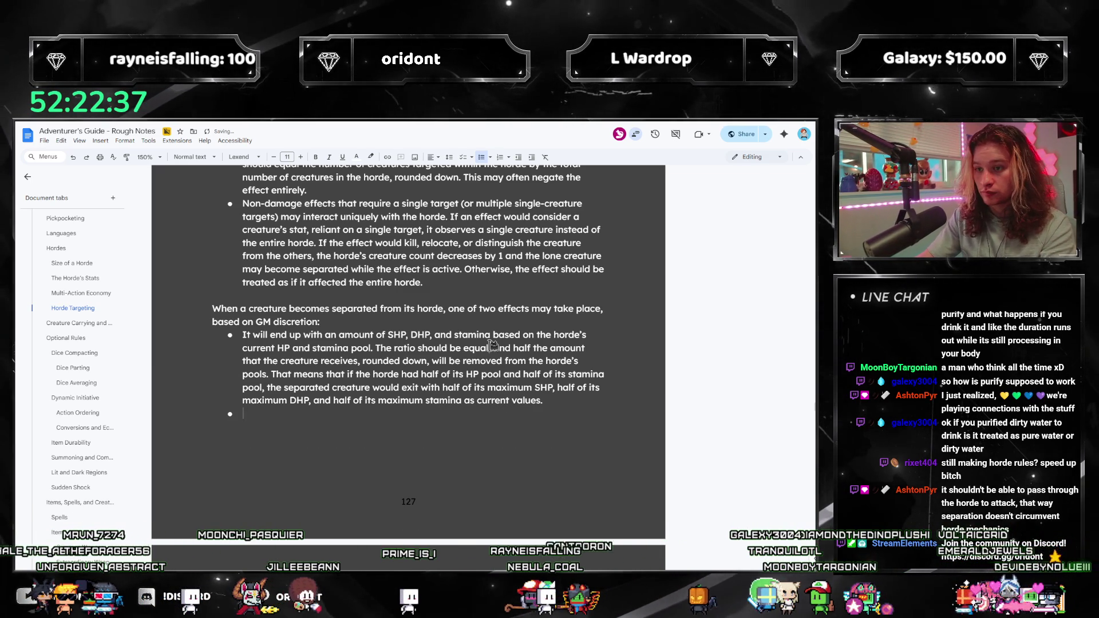
Add a bullet: creature leaves at maximum SHP, DHP and stamina, removing 1 horde health unit.
text(The creature)
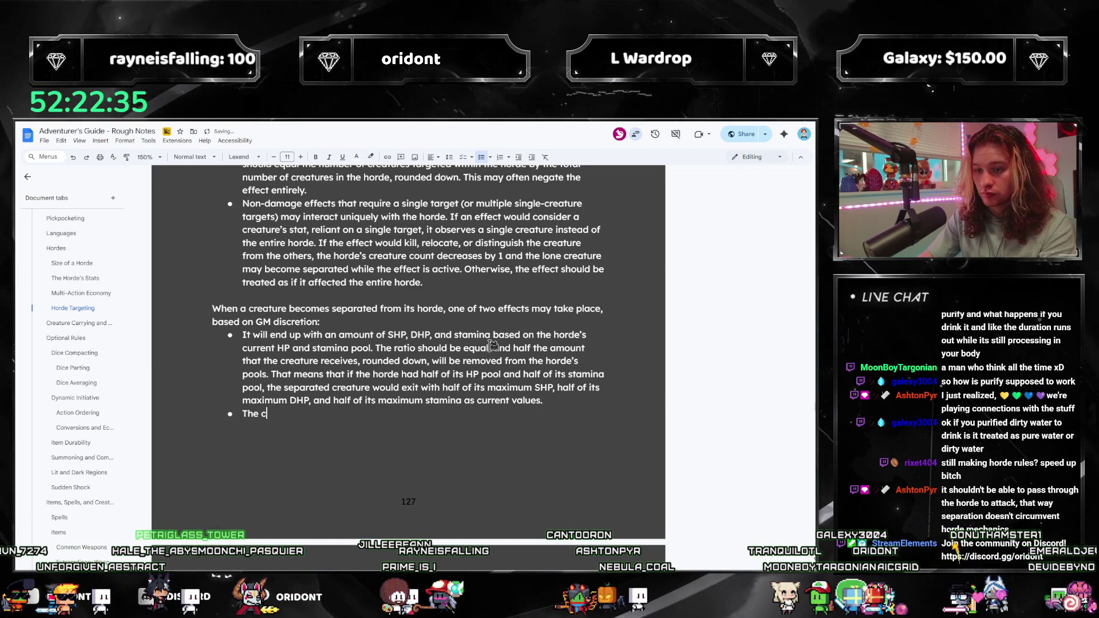
key(BackSpace)
key(BackSpace)
key(BackSpace)
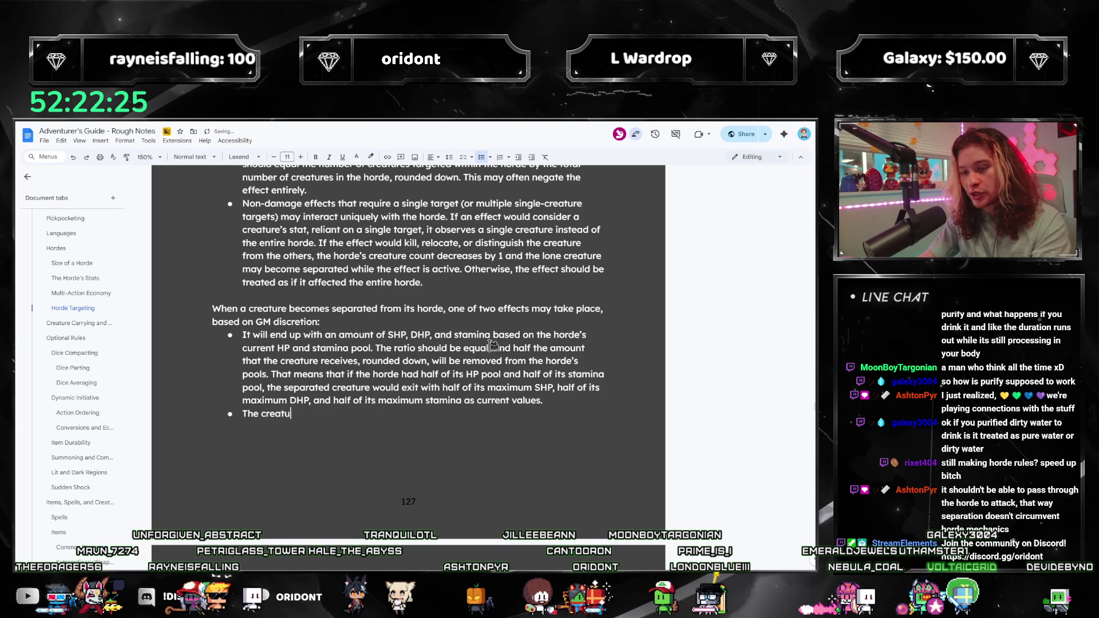
text(re is removed at)
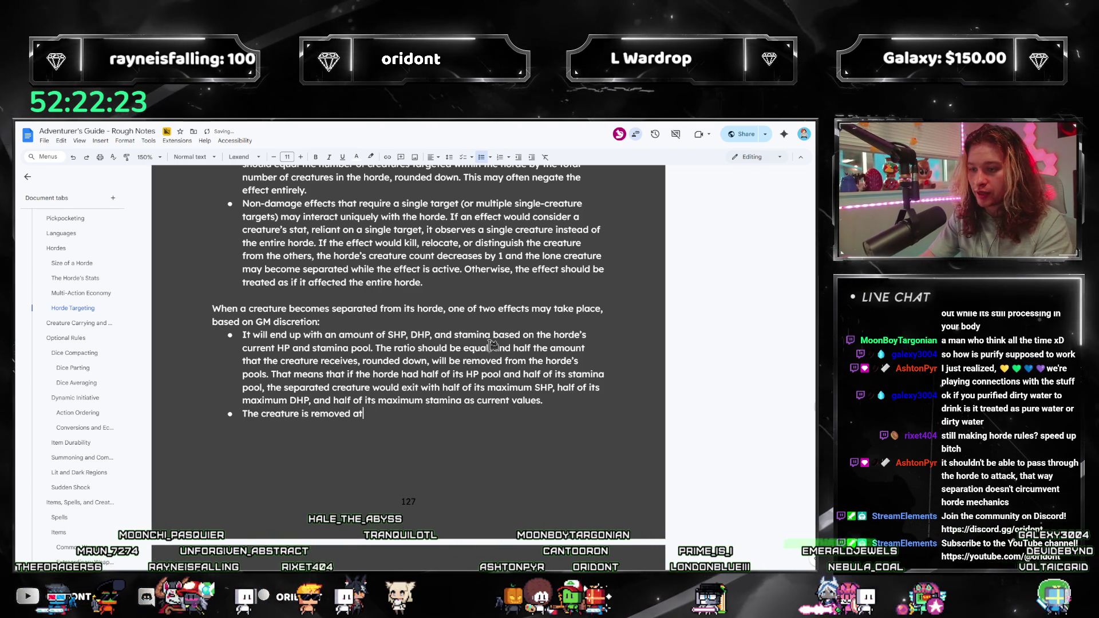
text( full health, and a)
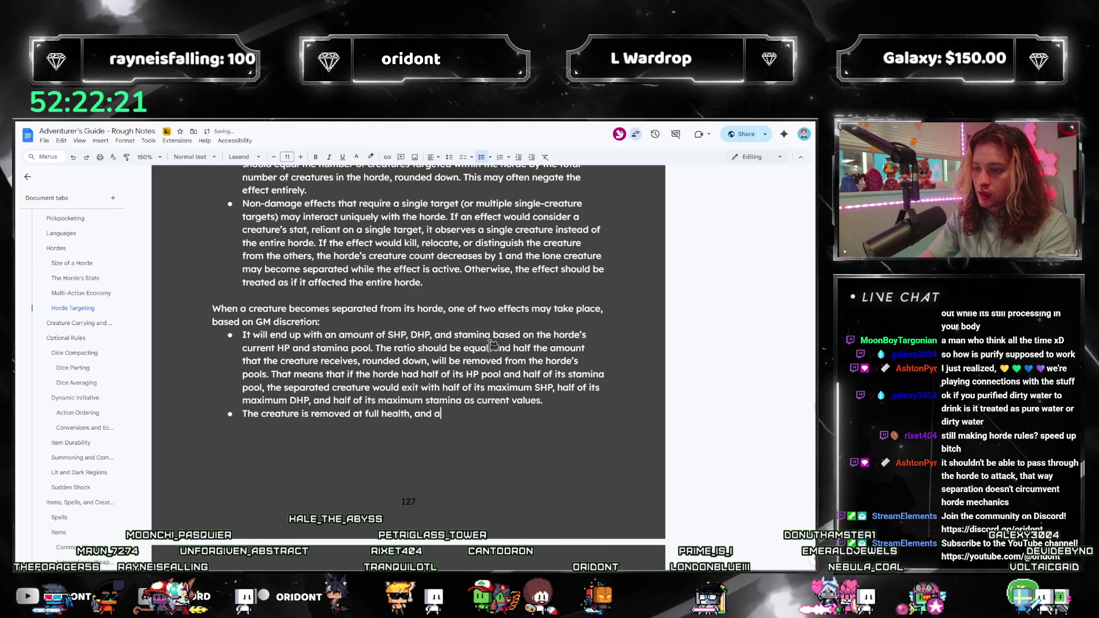
key(BackSpace)
text(and)
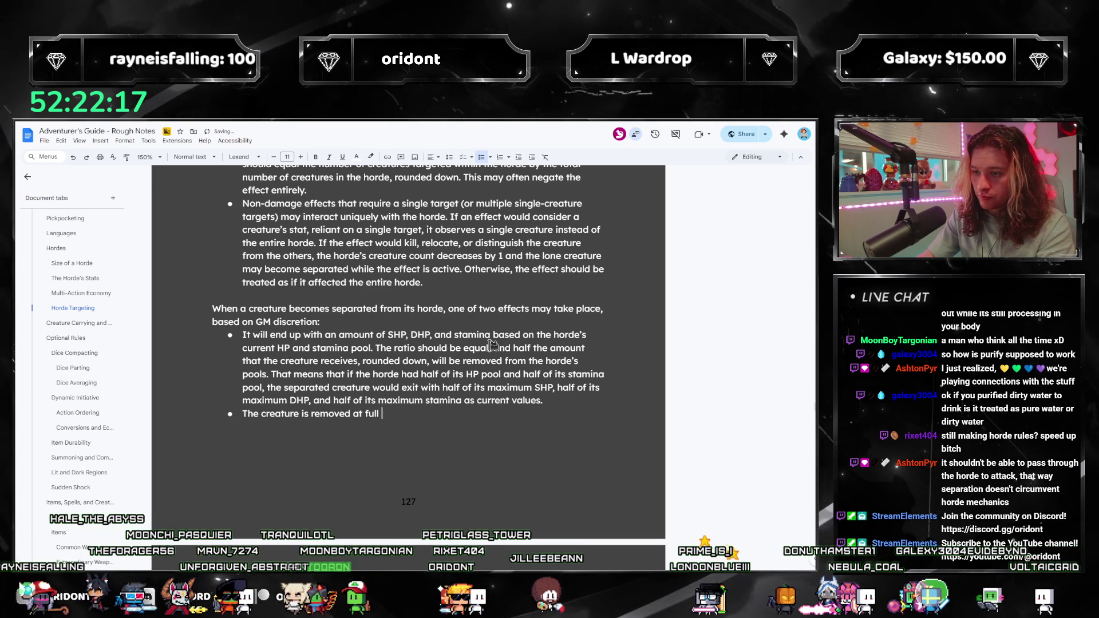
key(BackSpace)
key(BackSpace)
key(BackSpace)
text(maximum SHP, DHP, and stamina, and exac)
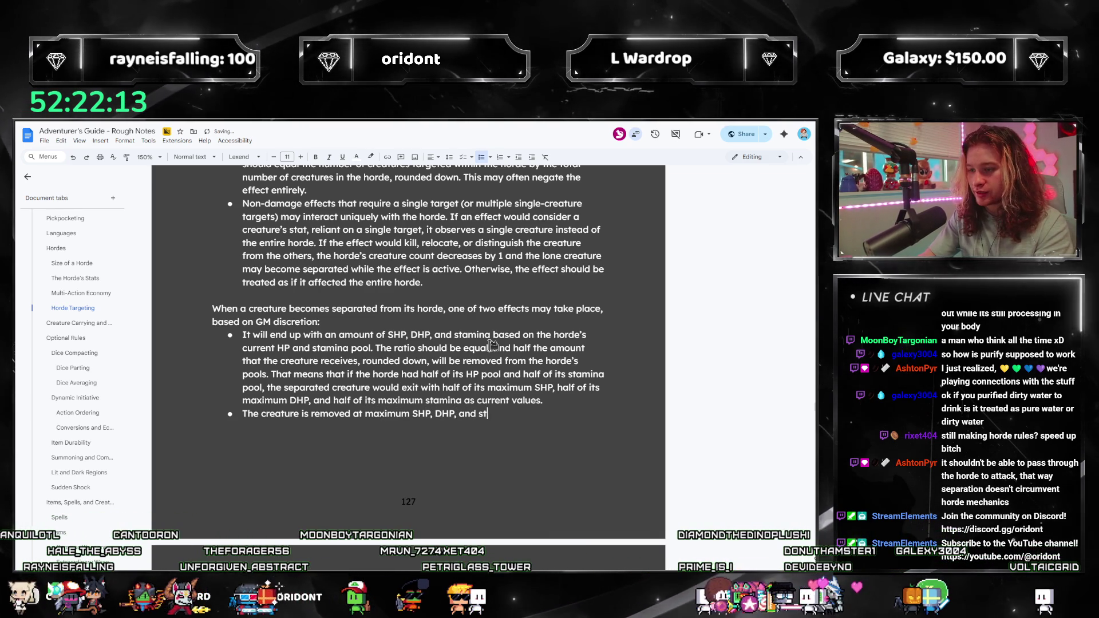
text(tly 1 )
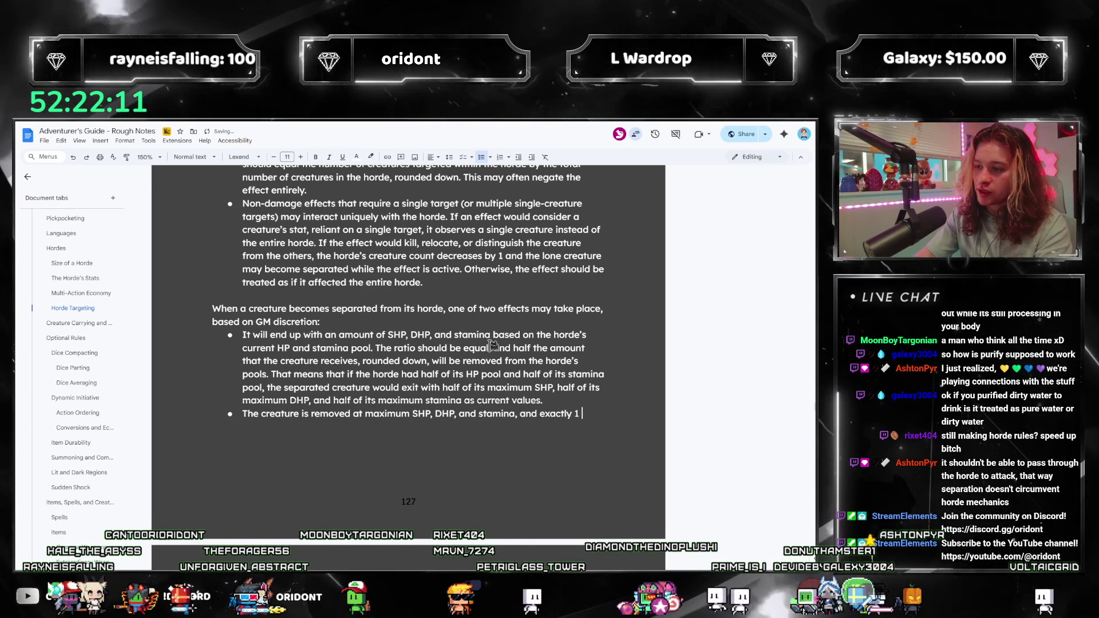
text(horde health unit and 1 horde st)
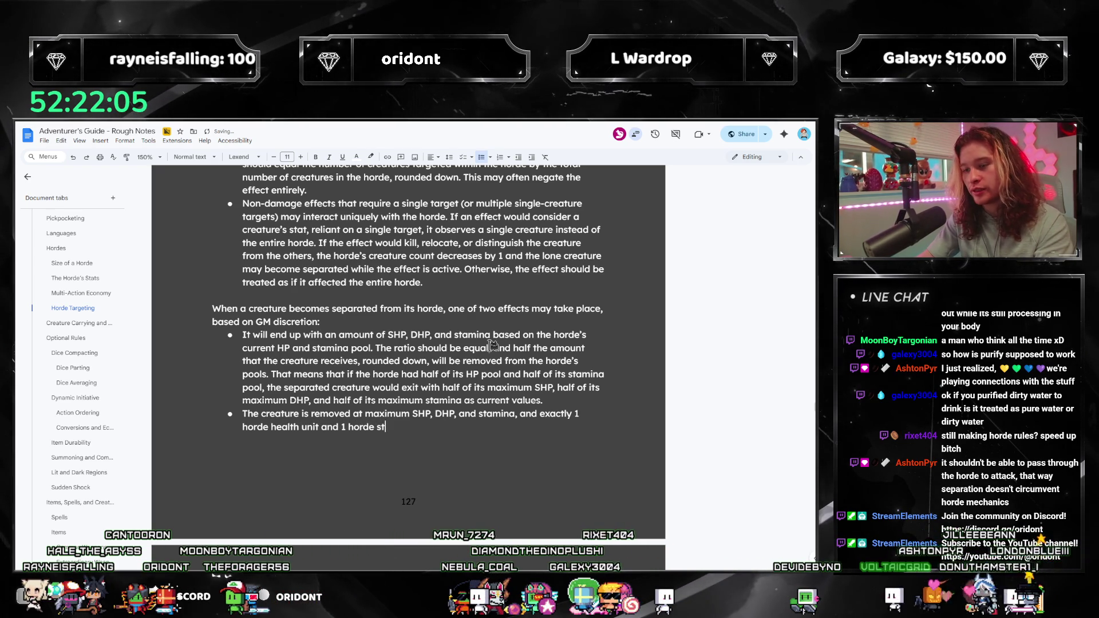
text(removed from the horde.)
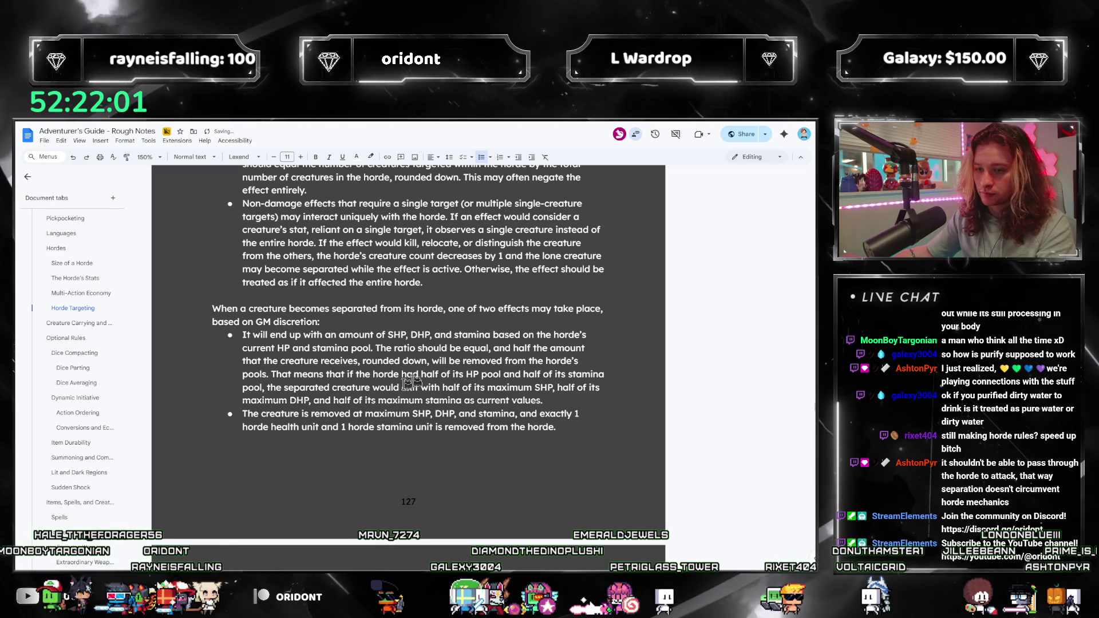
triple_click(250, 414)
key(ctrl+c)
Move the maximum-values bullet above the half-maximum option bullet.
key(BackSpace)
key(BackSpace)
key(BackSpace)
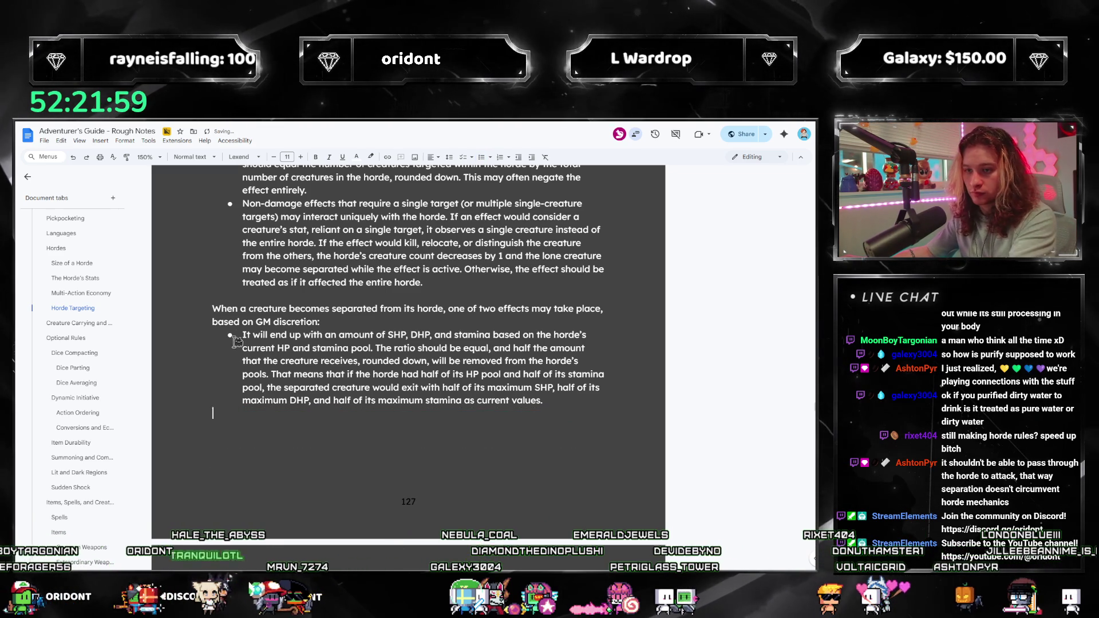
key(Return)
key(Up)
key(ctrl+v)
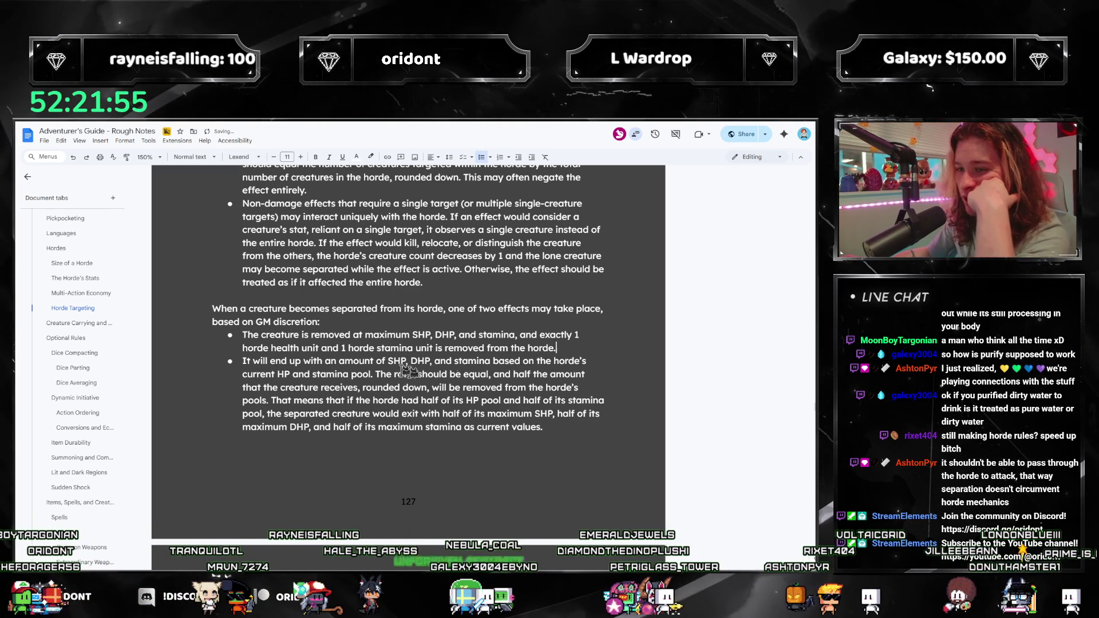
click(248, 333)
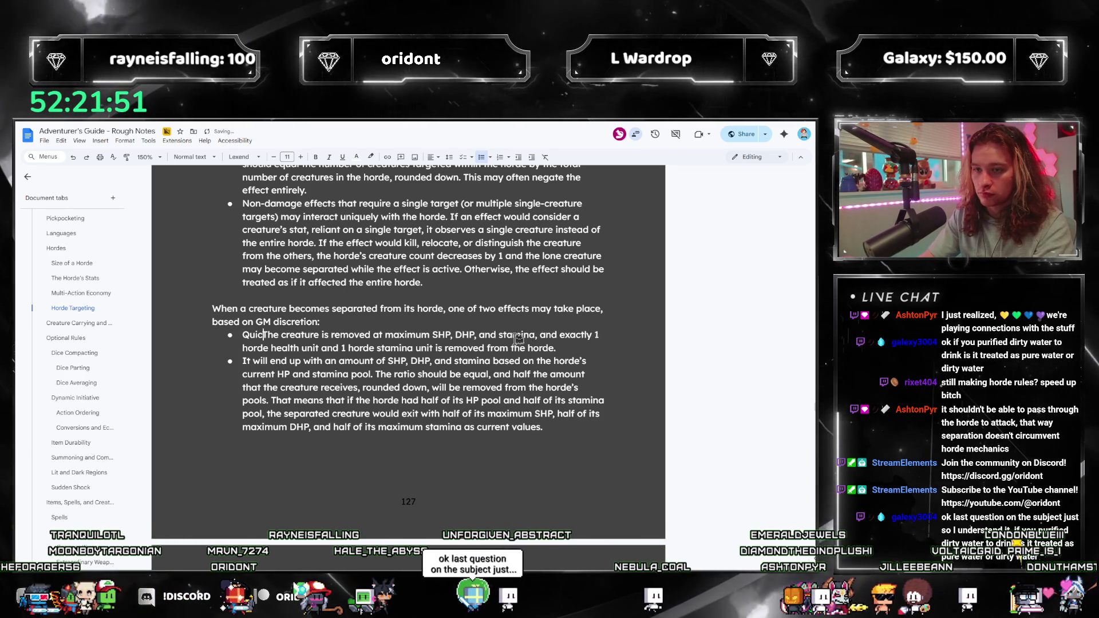
Label the bullets 'The quickest option:' and 'The invested option:'.
text(Quick)
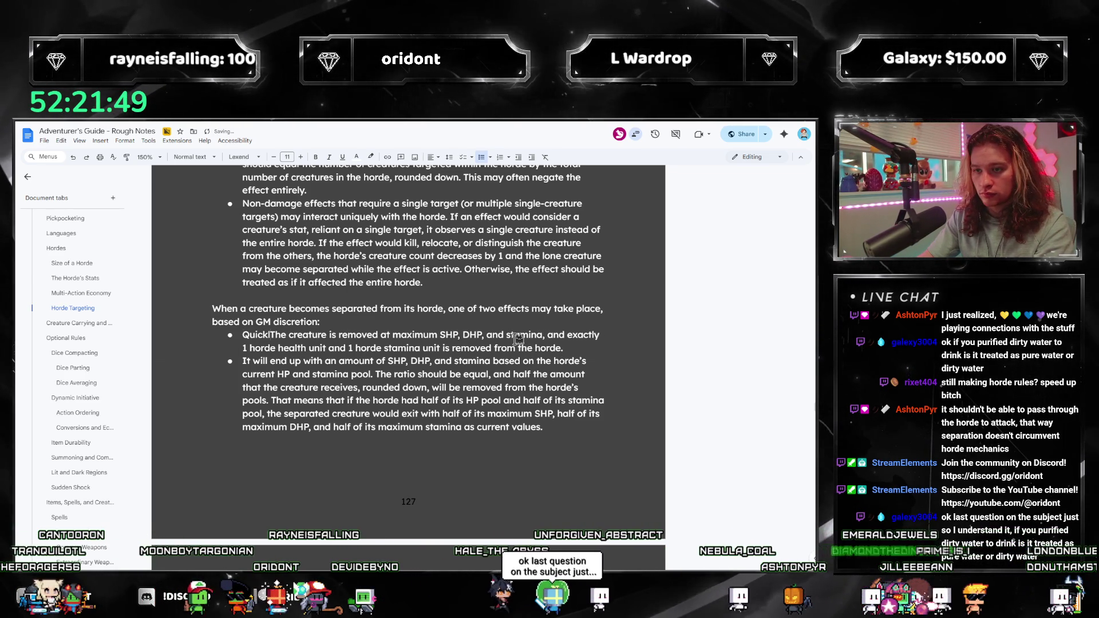
key(BackSpace)
key(BackSpace)
key(BackSpace)
text(The qu)
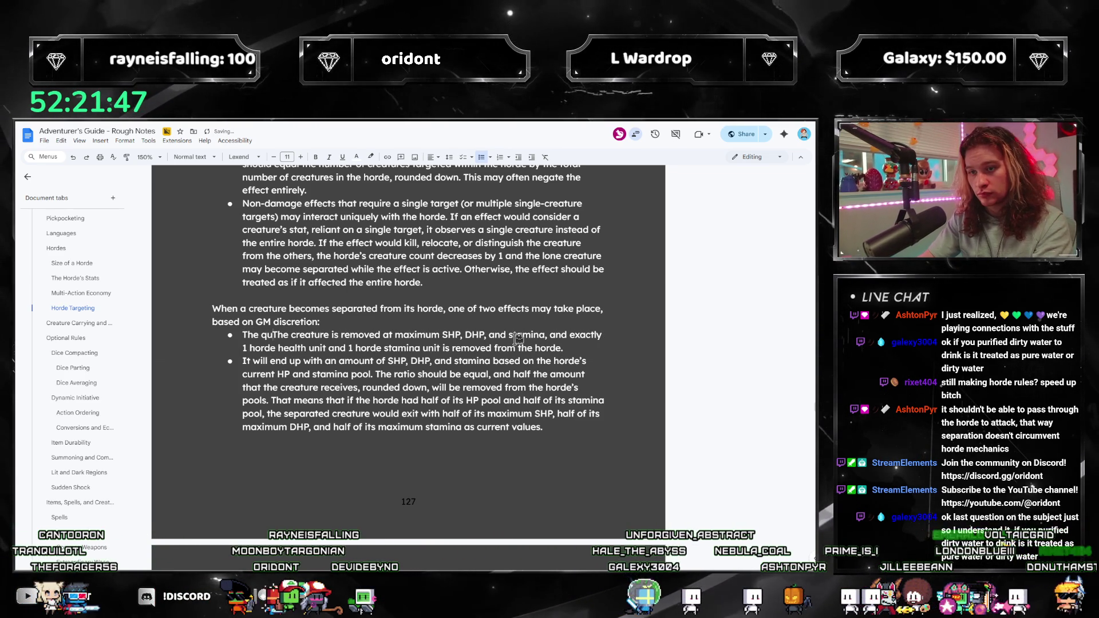
text(icke)
text(st option: )
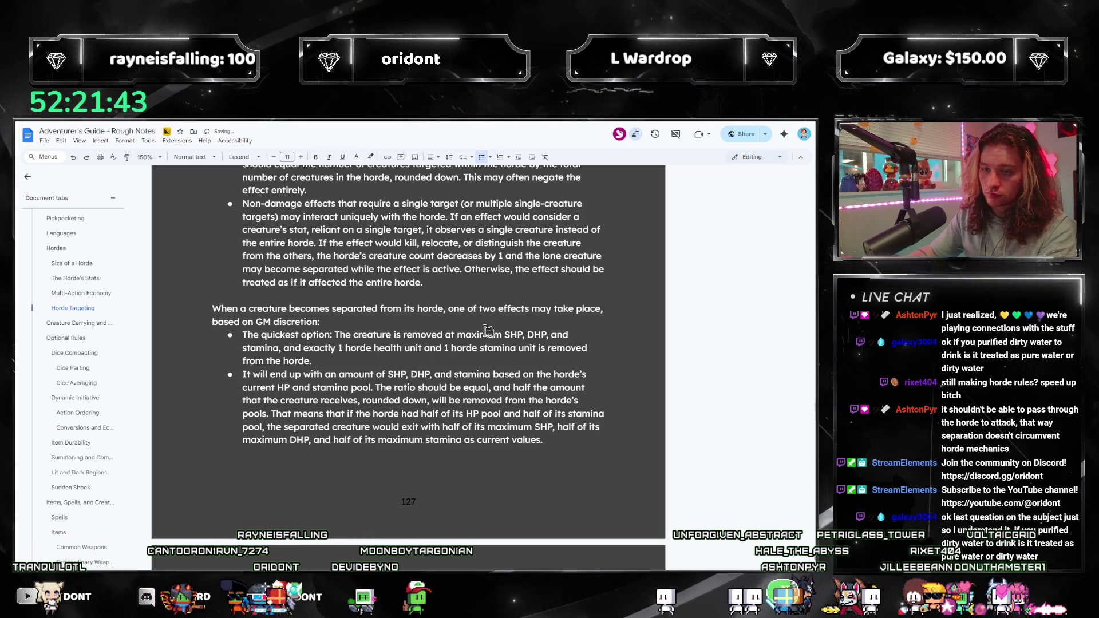
text(A mo)
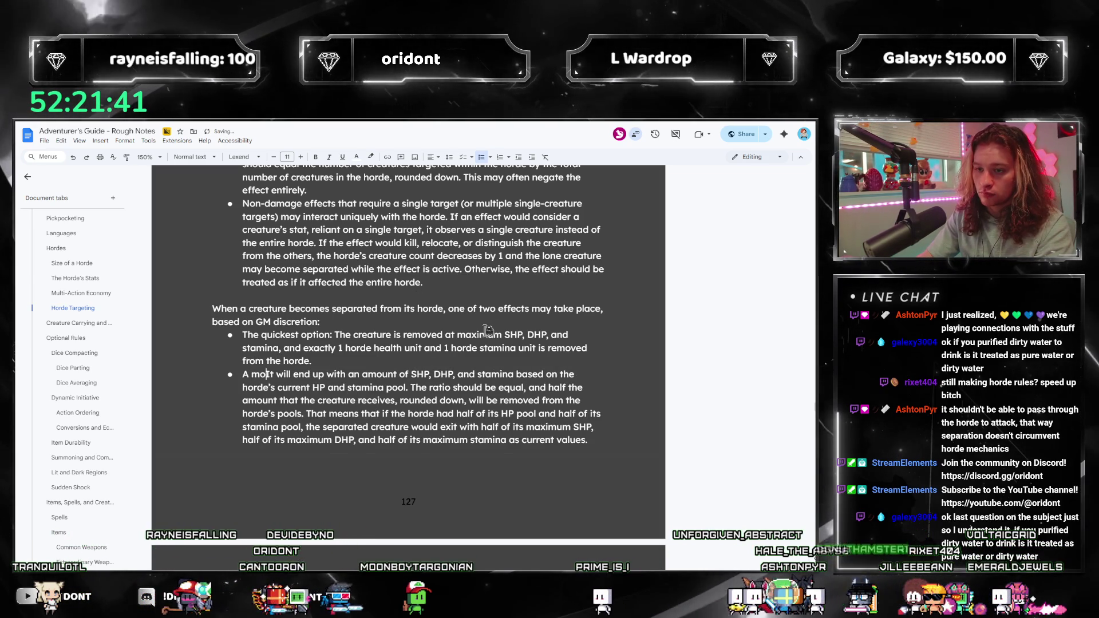
key(BackSpace)
key(BackSpace)
key(BackSpace)
text(The invested option: I)
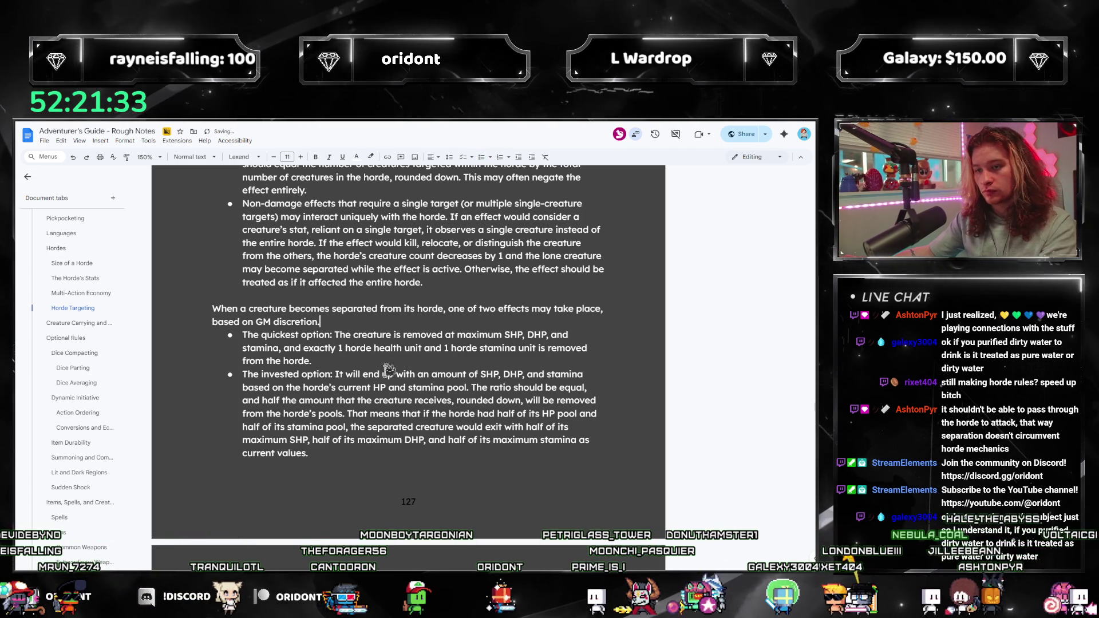
click(354, 365)
Review the Hordes rules from the outline, ending at the Multi-Action Economy section.
scroll(355, 365, down, 5)
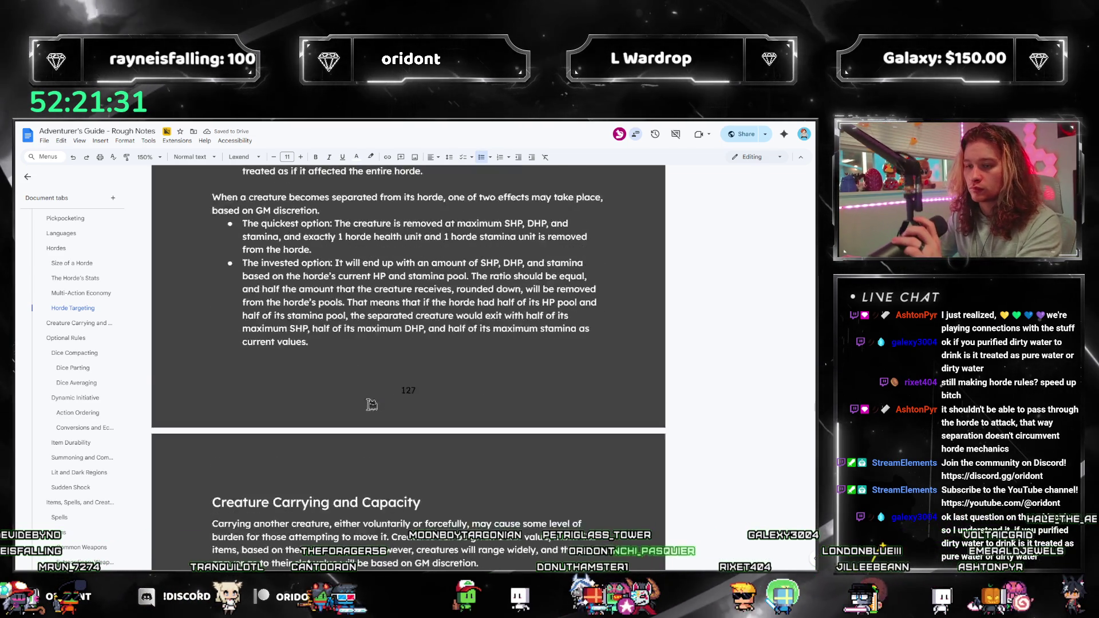
scroll(366, 407, up, 8)
scroll(341, 423, up, 15)
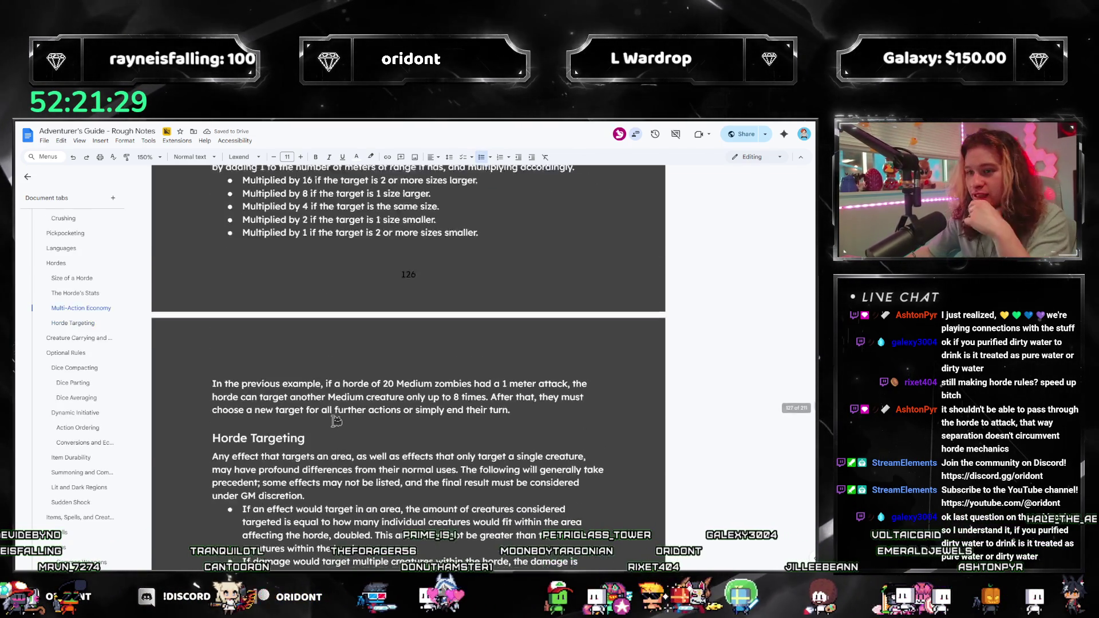
scroll(336, 420, up, 5)
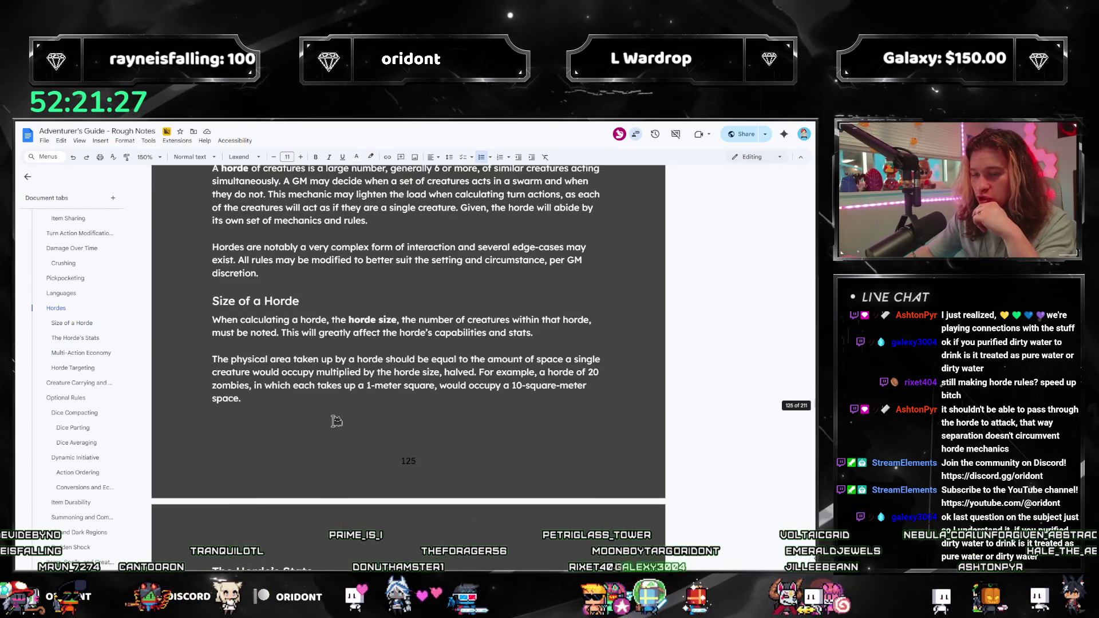
scroll(333, 424, down, 5)
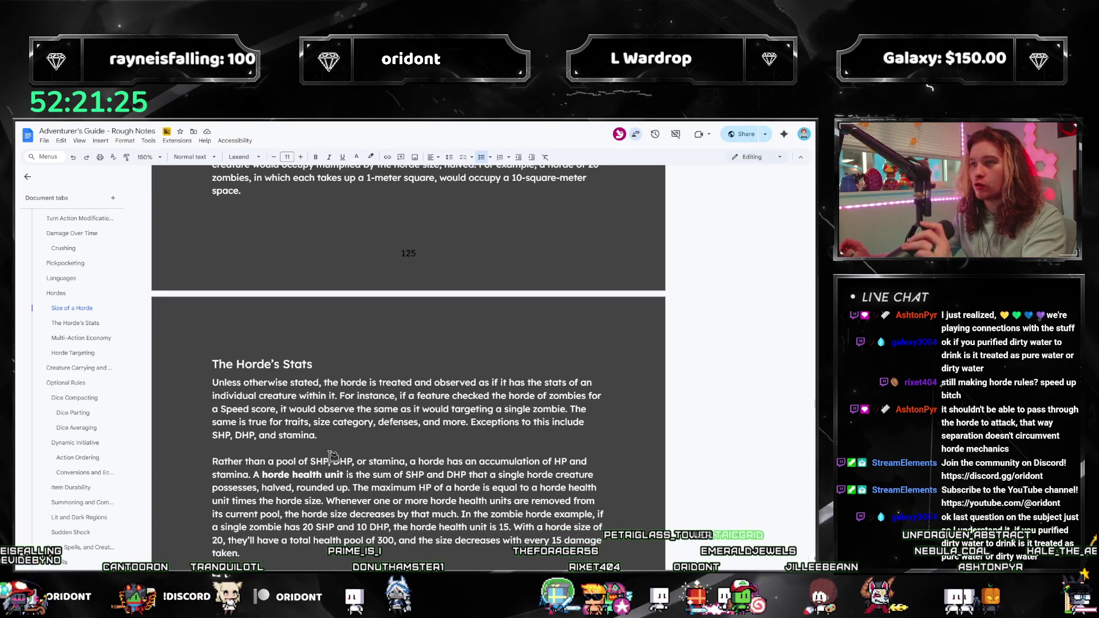
scroll(331, 438, down, 15)
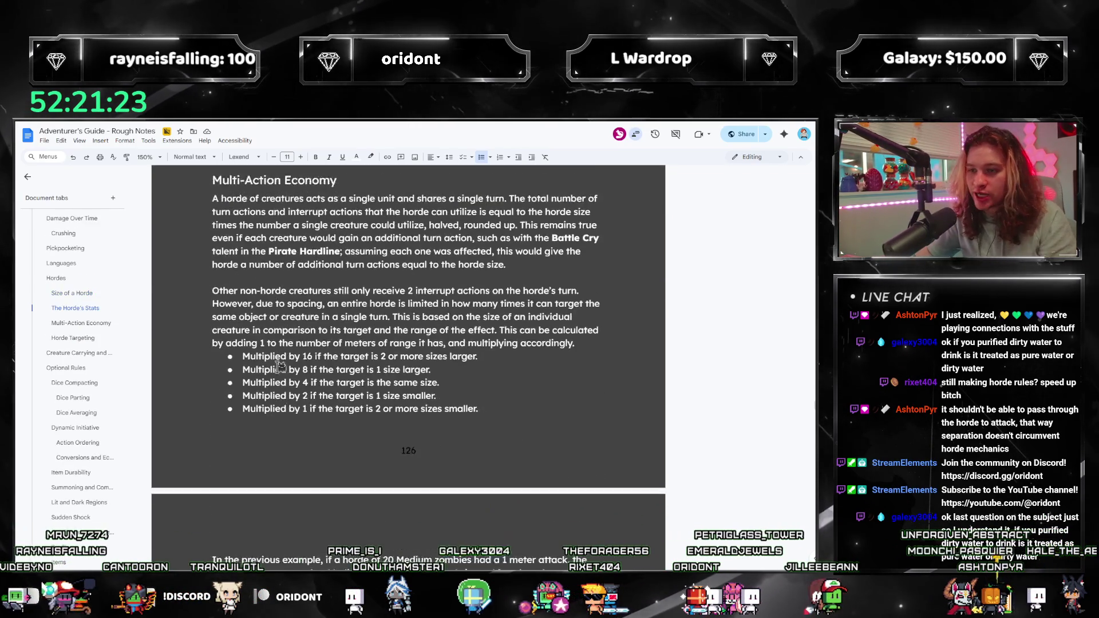
scroll(281, 373, down, 8)
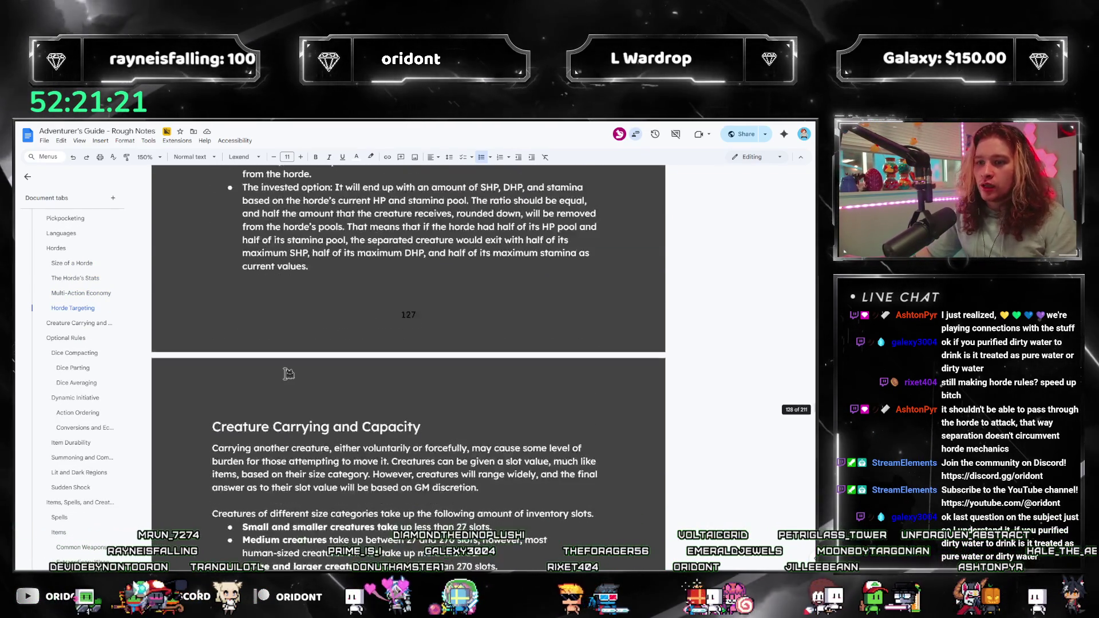
scroll(283, 374, up, 13)
scroll(288, 373, up, 12)
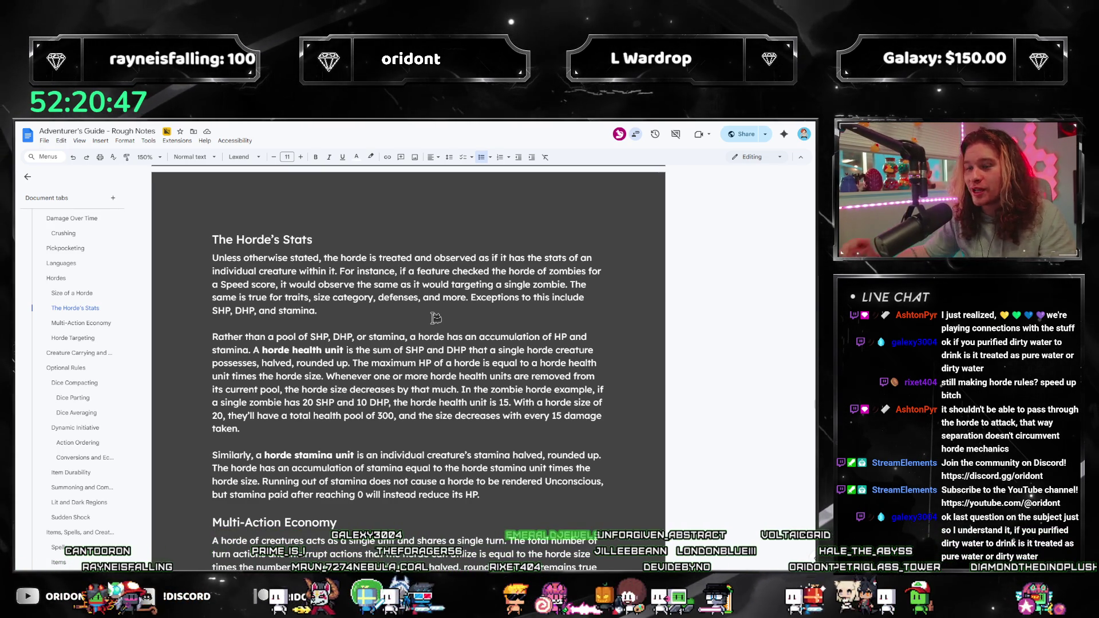
scroll(435, 318, down, 10)
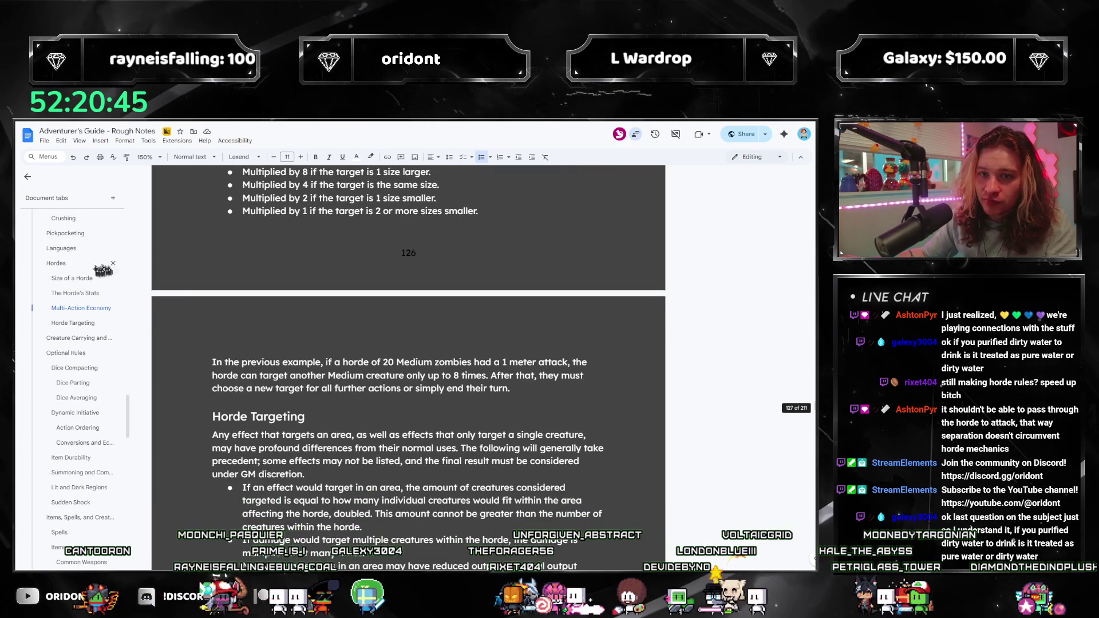
click(58, 264)
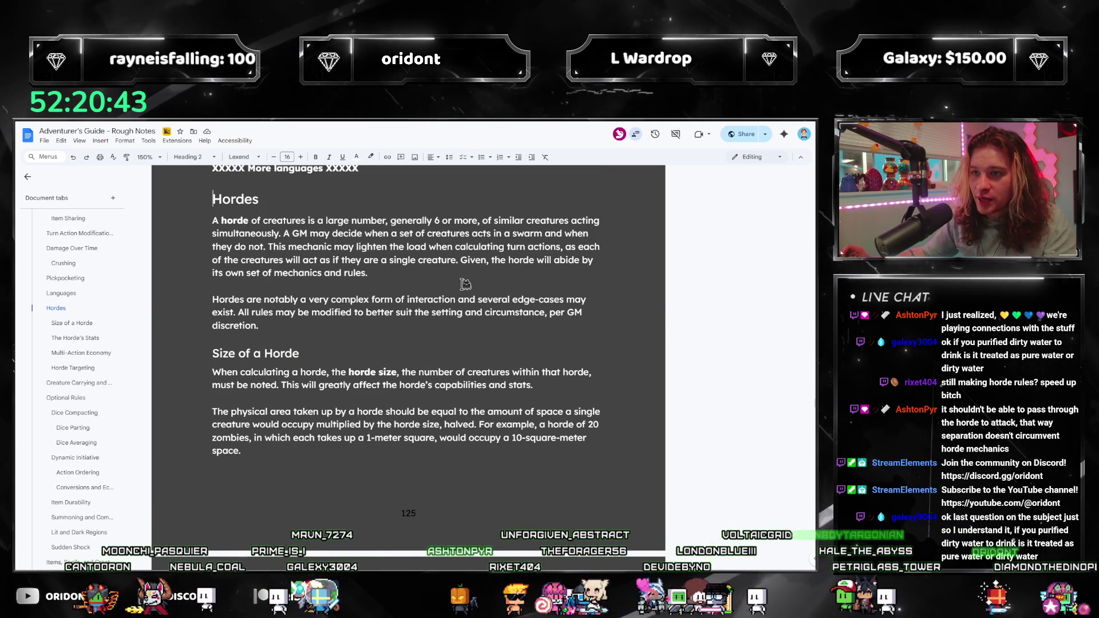
scroll(466, 284, down, 10)
scroll(457, 281, down, 10)
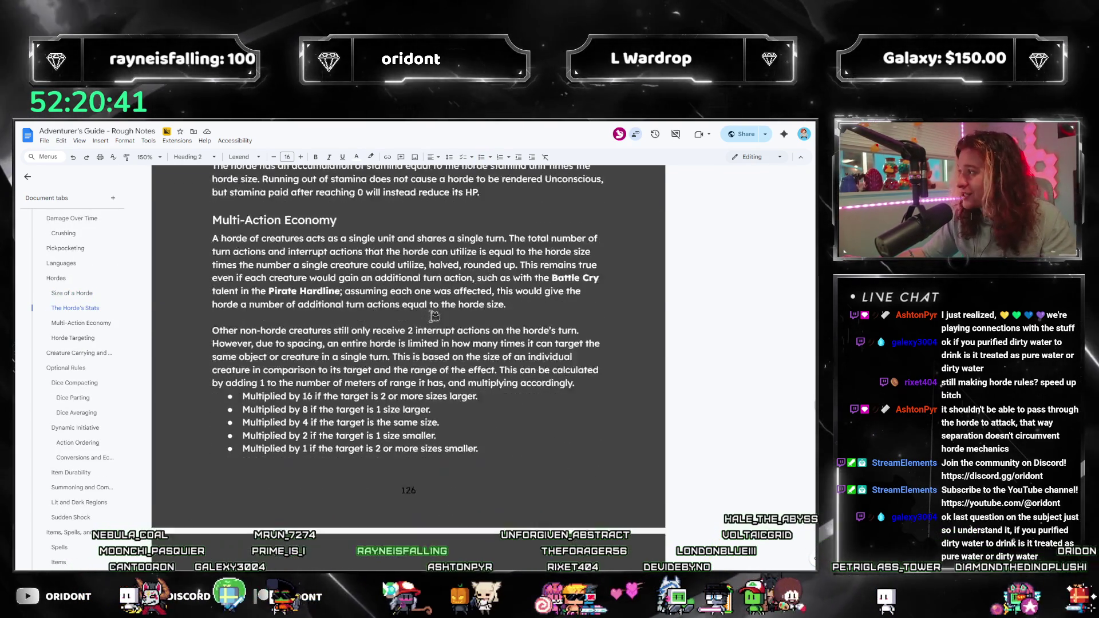
scroll(427, 342, down, 3)
scroll(424, 344, up, 10)
scroll(402, 383, up, 7)
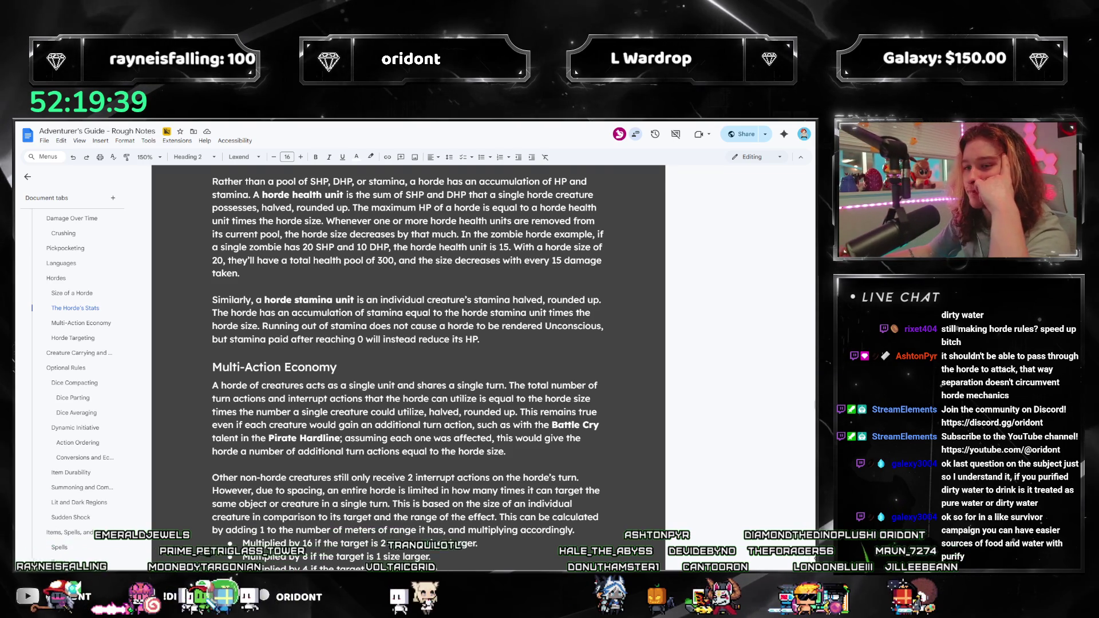
Jump via the document outline to the Quirks heading under Unique Species Designs.
scroll(507, 349, up, 3)
scroll(504, 347, up, 5)
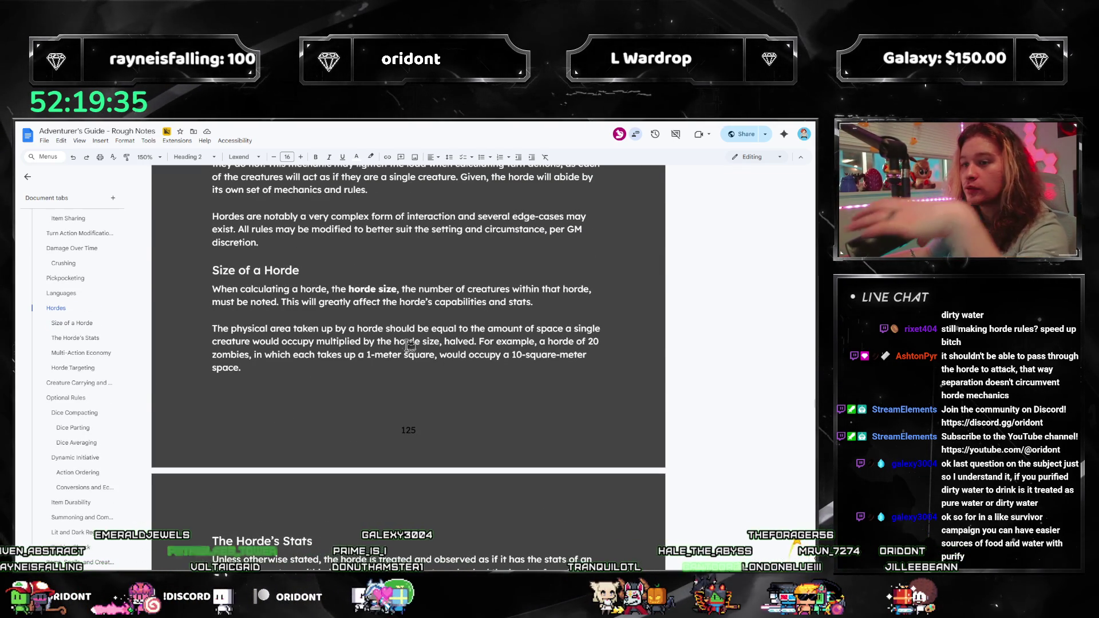
scroll(496, 398, up, 7)
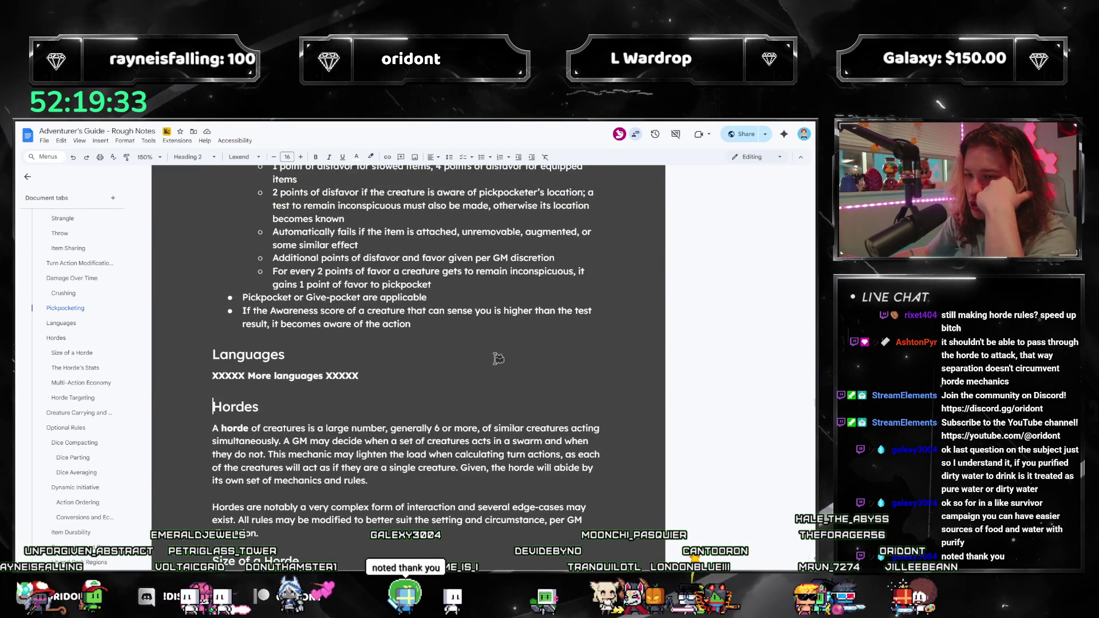
scroll(498, 358, up, 6)
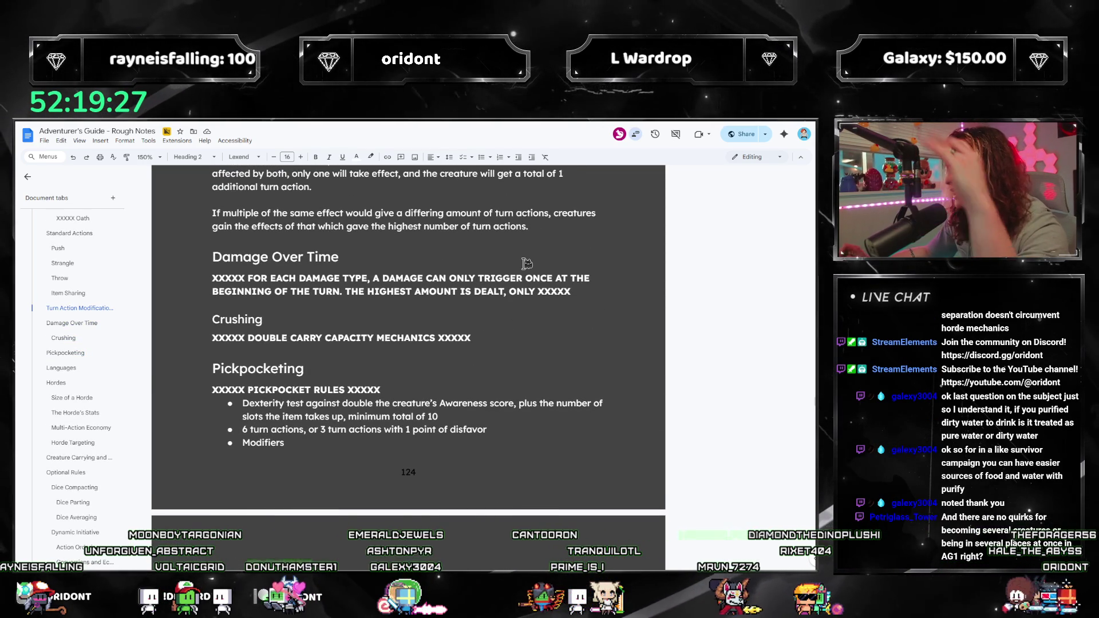
scroll(527, 263, down, 5)
scroll(526, 259, down, 6)
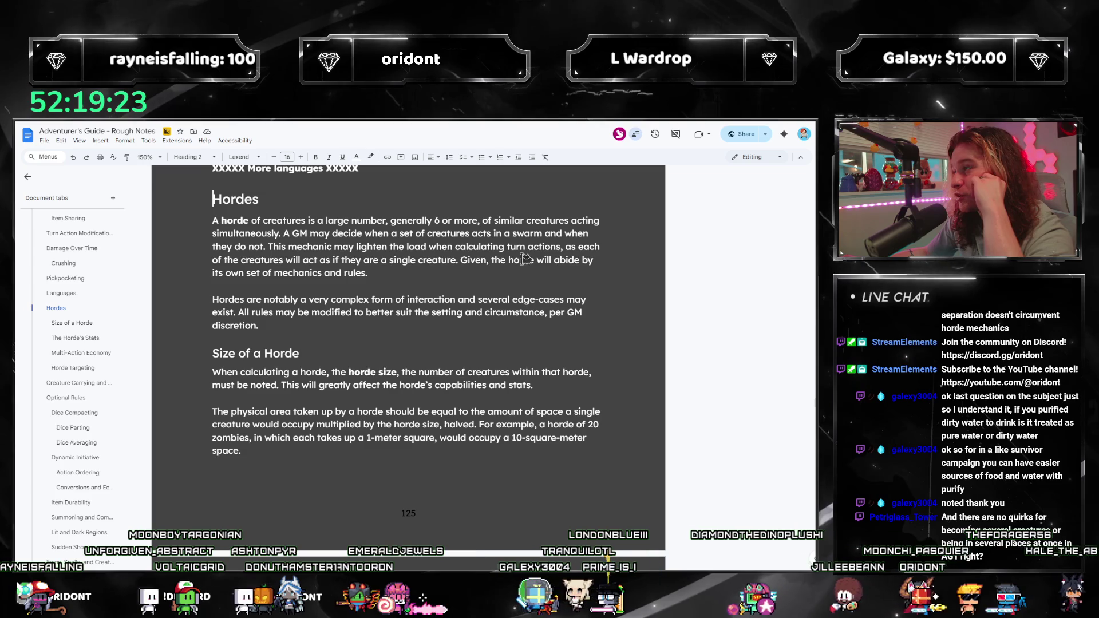
scroll(76, 473, down, 3)
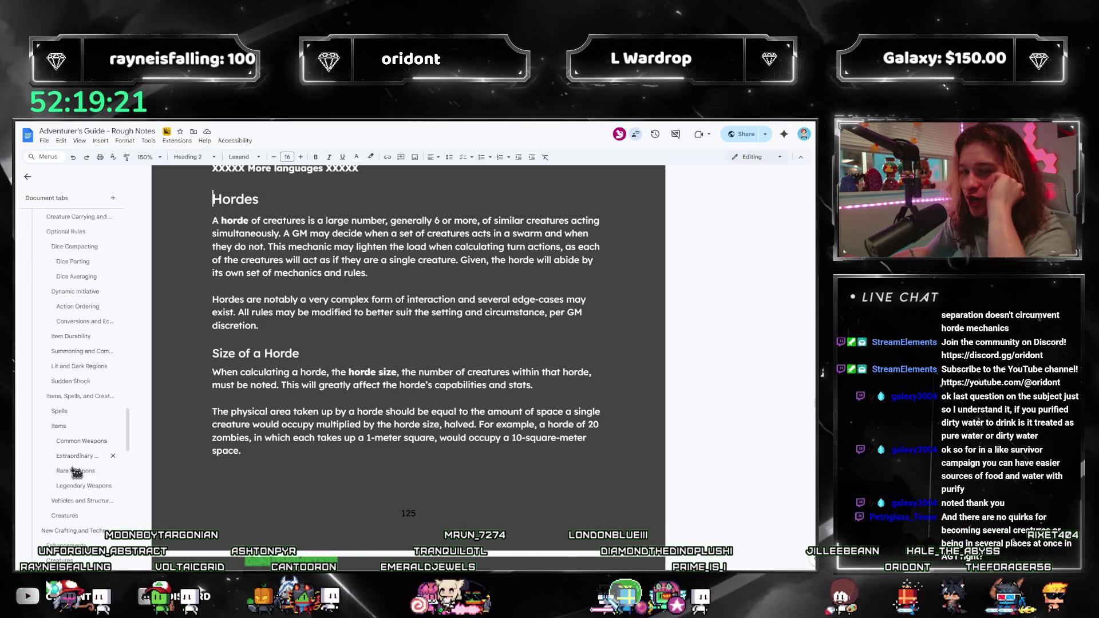
scroll(76, 473, down, 5)
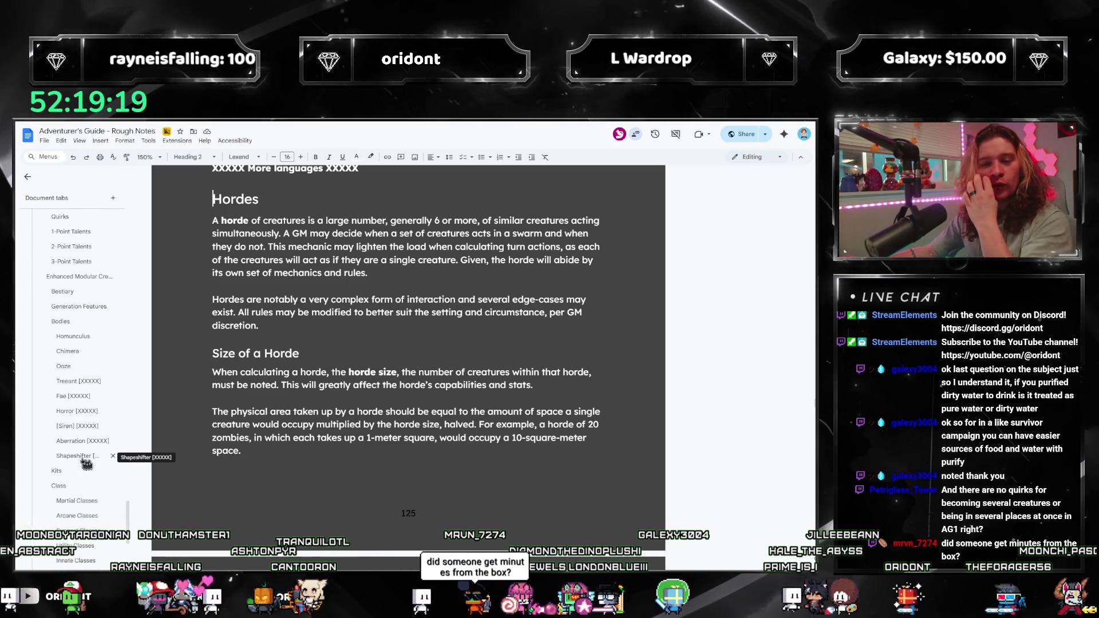
scroll(87, 435, up, 2)
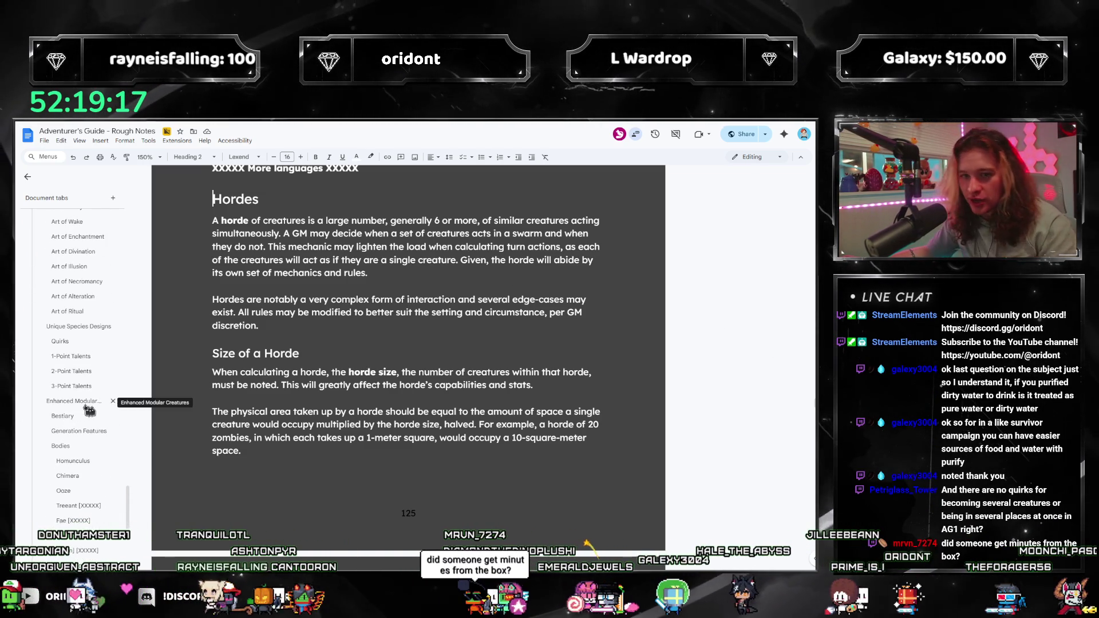
click(59, 342)
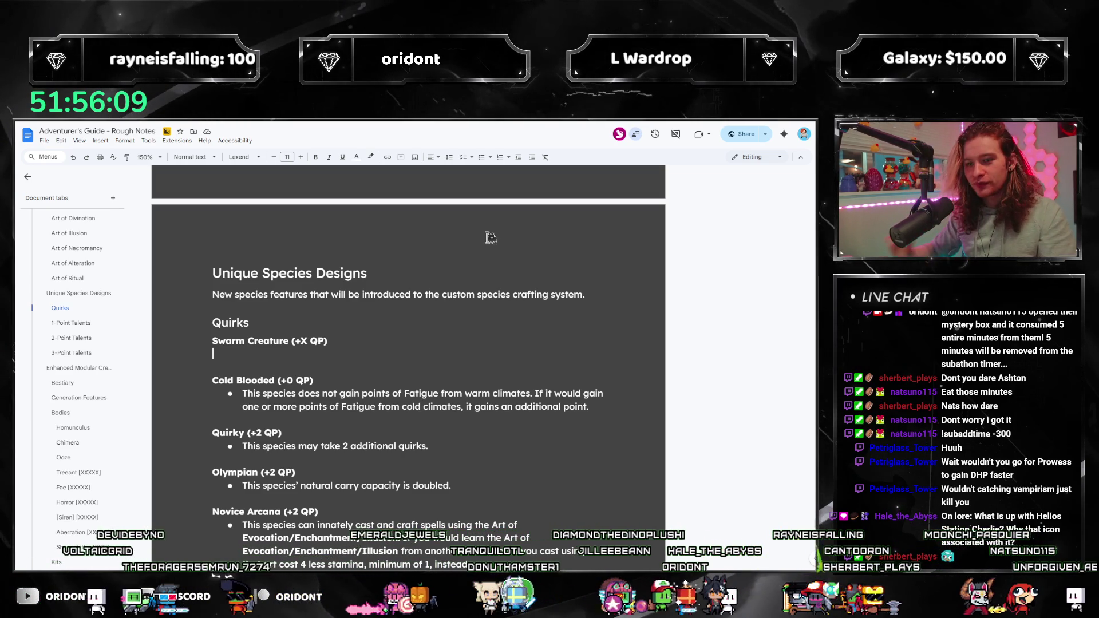
Turn the empty line under Swarm Creature (+X QP) into a bullet.
click(483, 158)
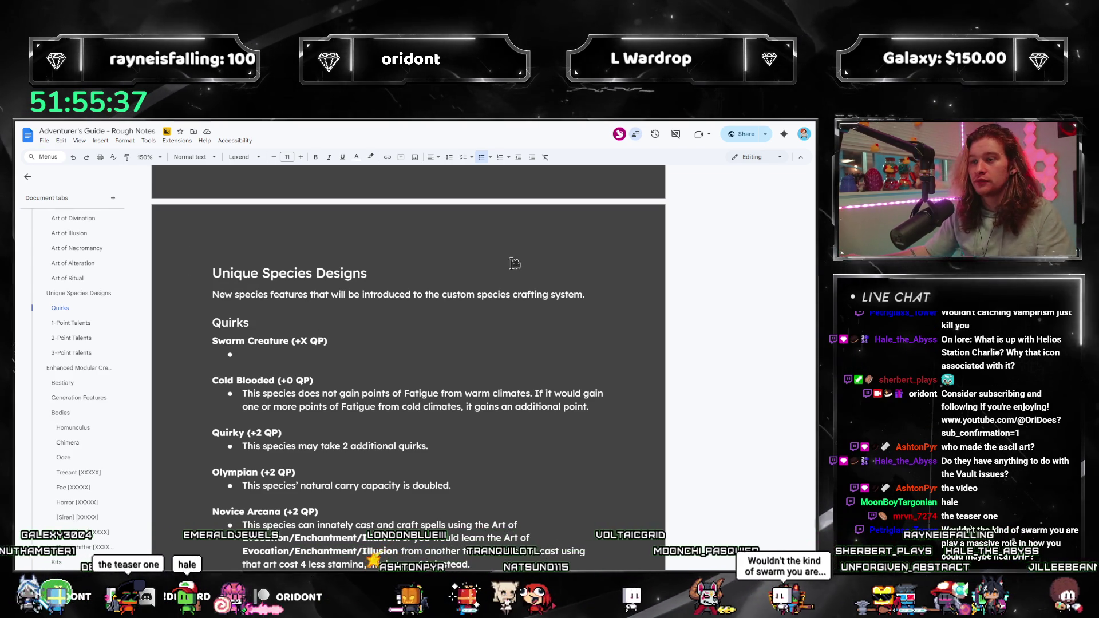
Place the cursor in the empty Swarm Creature bullet to write its description.
double_click(275, 357)
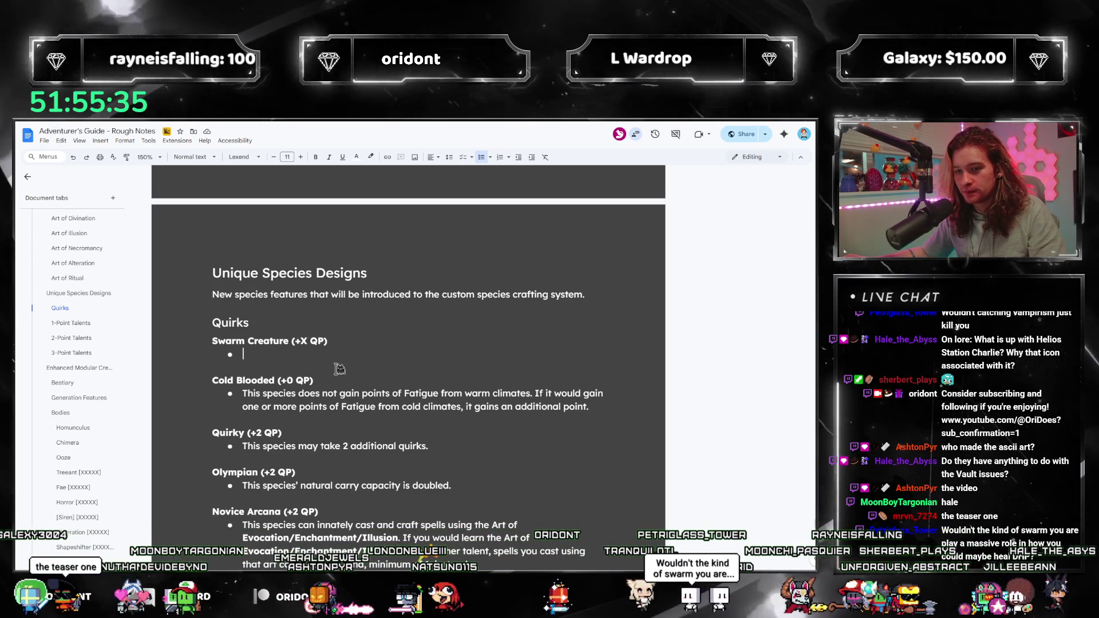
click(413, 336)
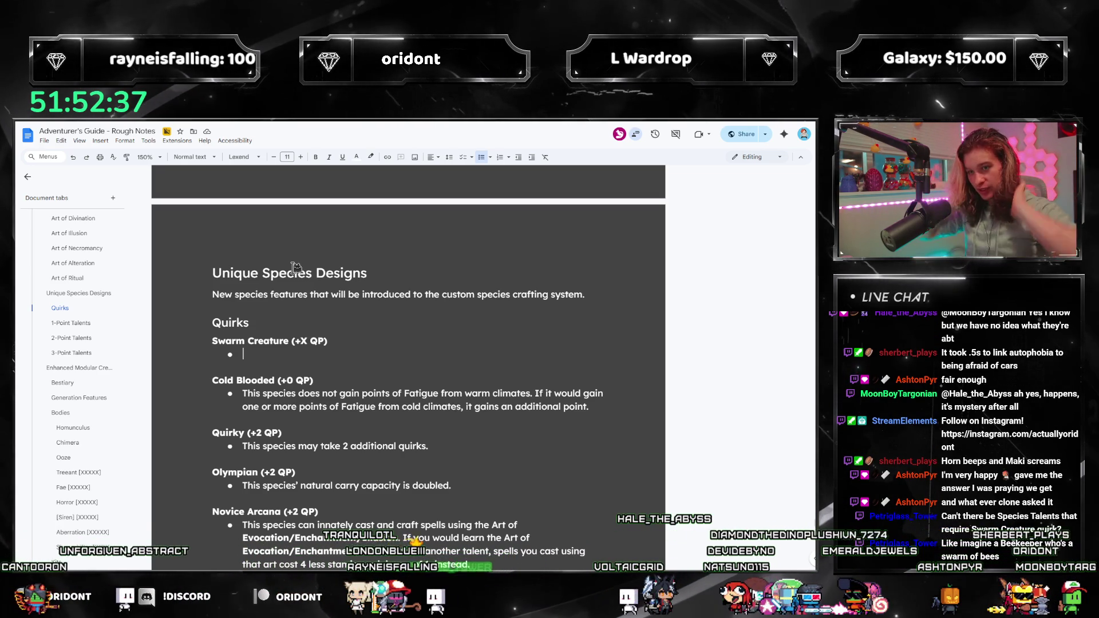
Write that this species can spend 1 turn action or interrupt action to separate its body.
text(You can separate your )
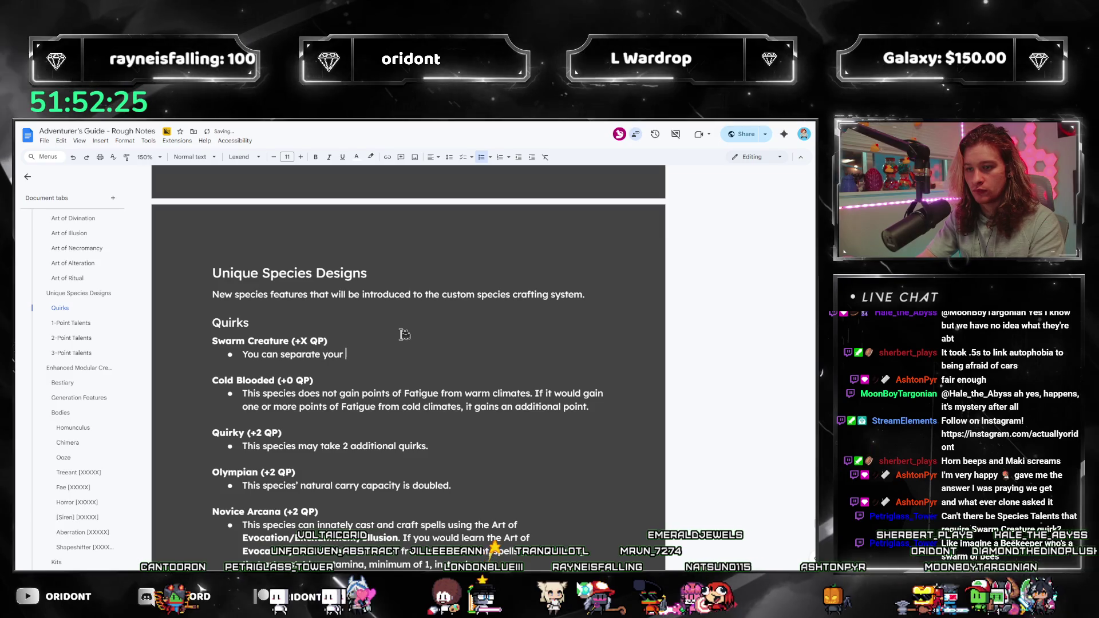
text(body)
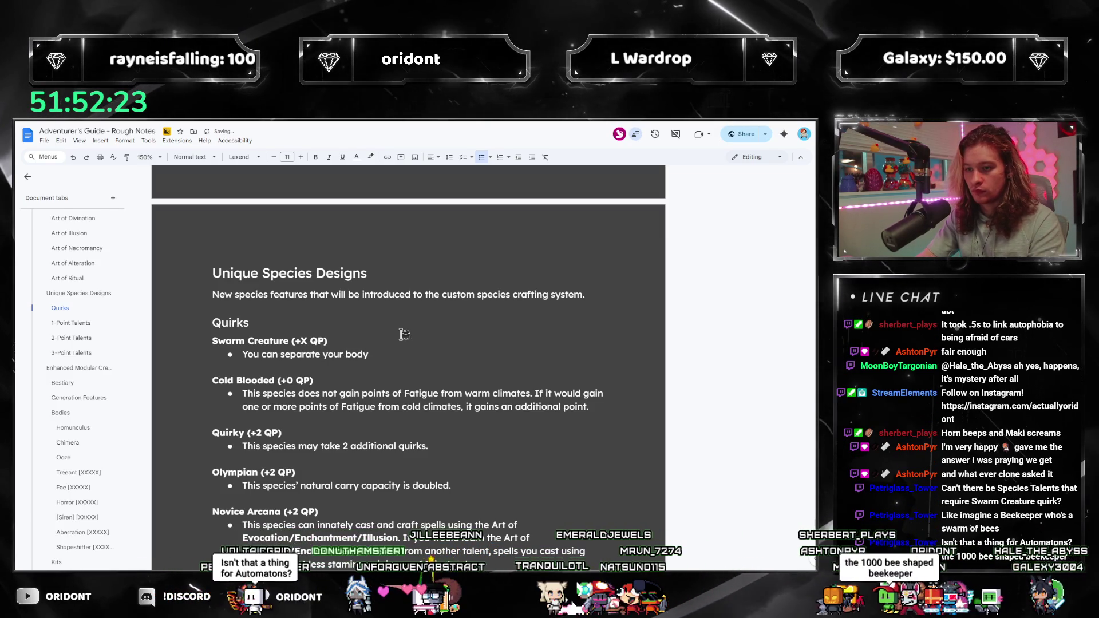
key(ctrl+shift+Left)
key(ctrl+shift+Left)
key(ctrl+shift+Left)
text(This )
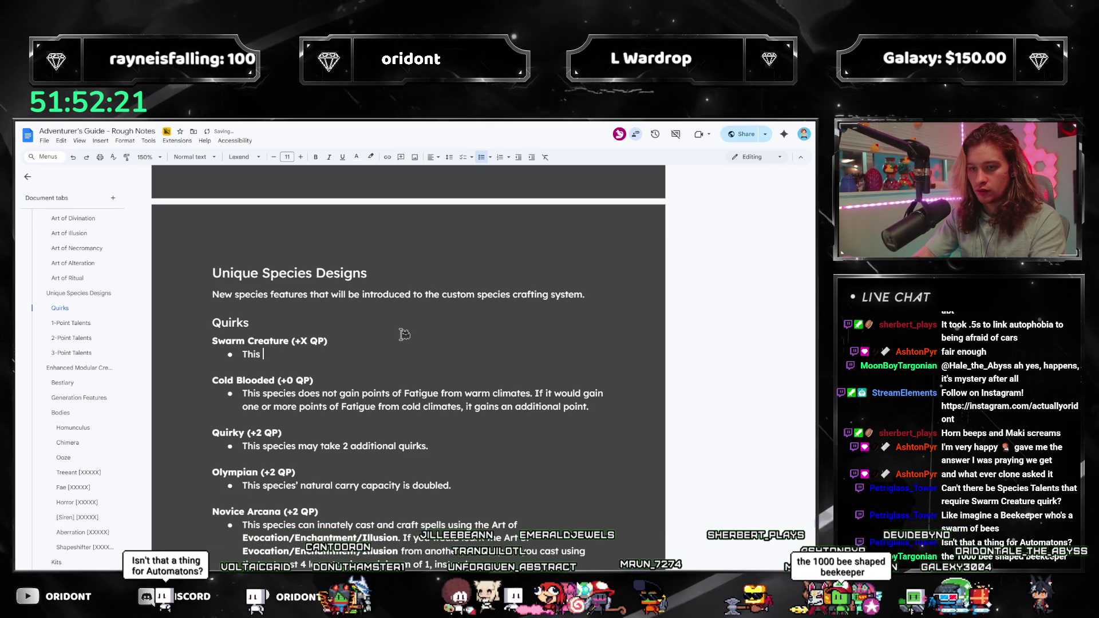
text(species can spend 3 turn actions)
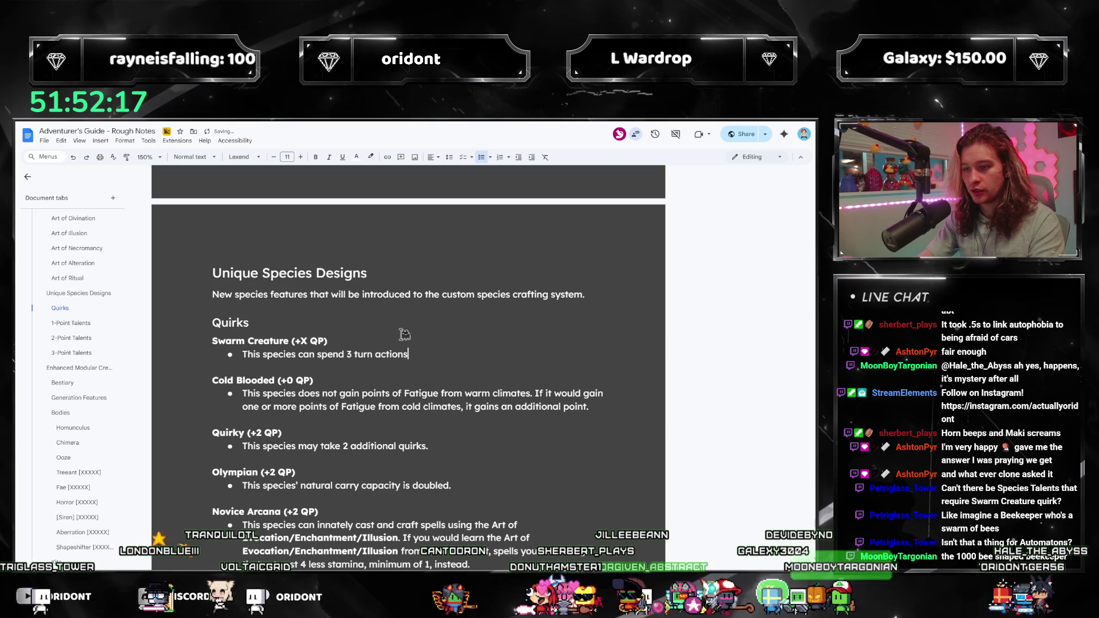
text( to separate its bo)
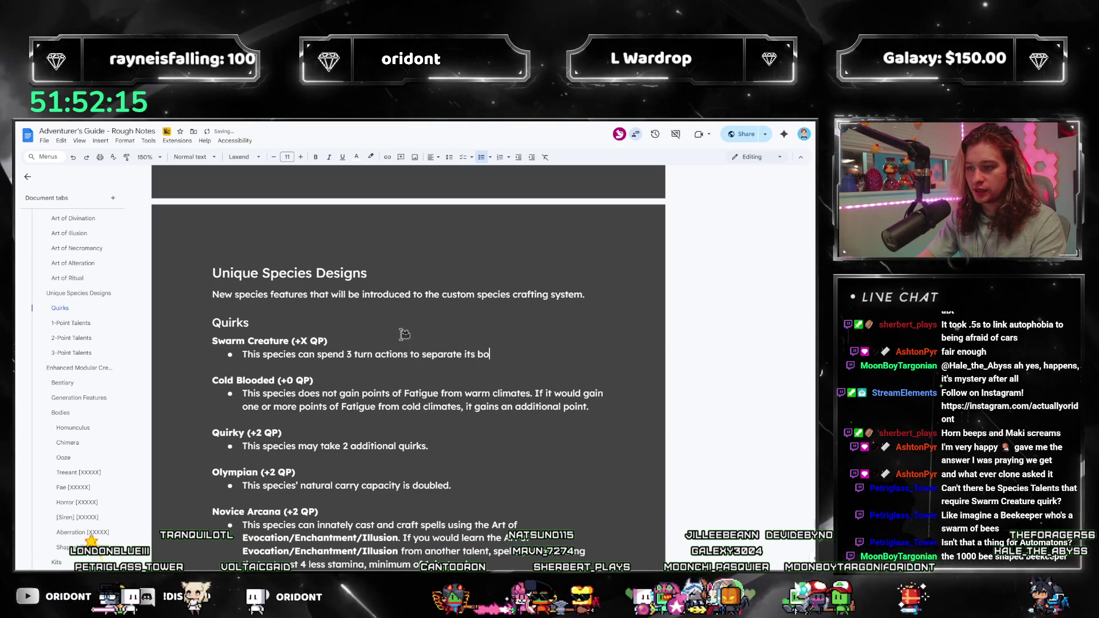
text(dy into two )
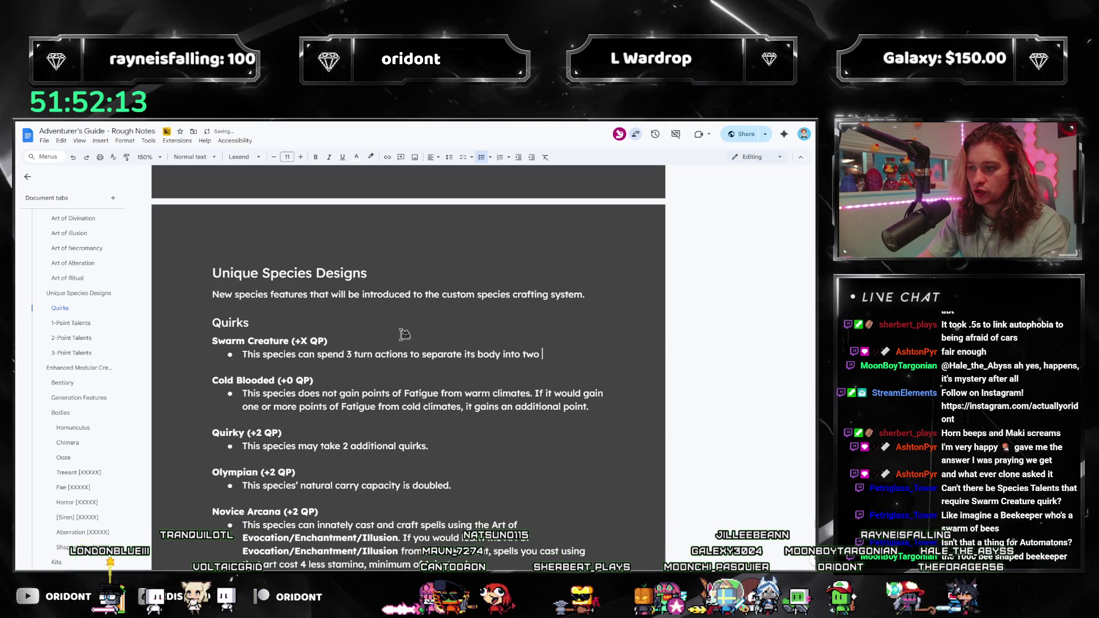
text(o)
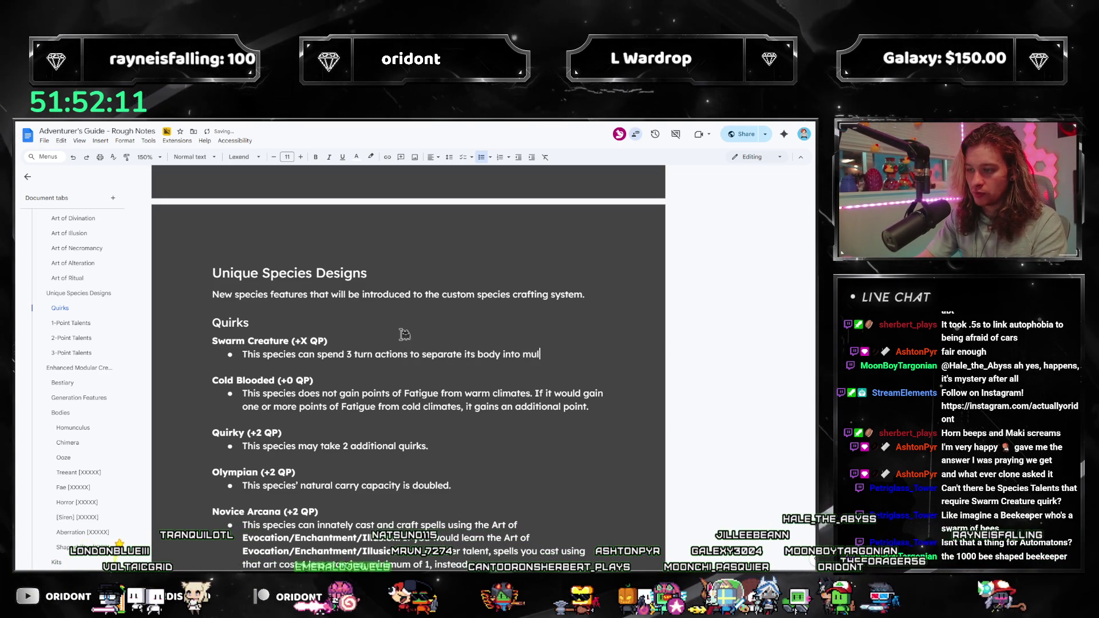
text(ple.)
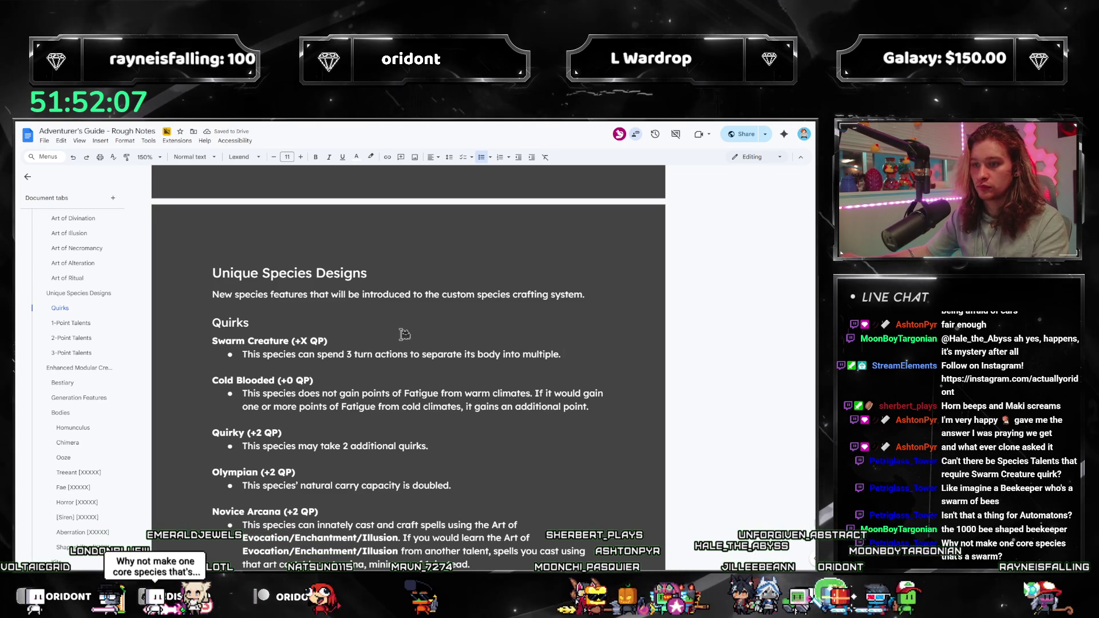
double_click(349, 354)
text(1)
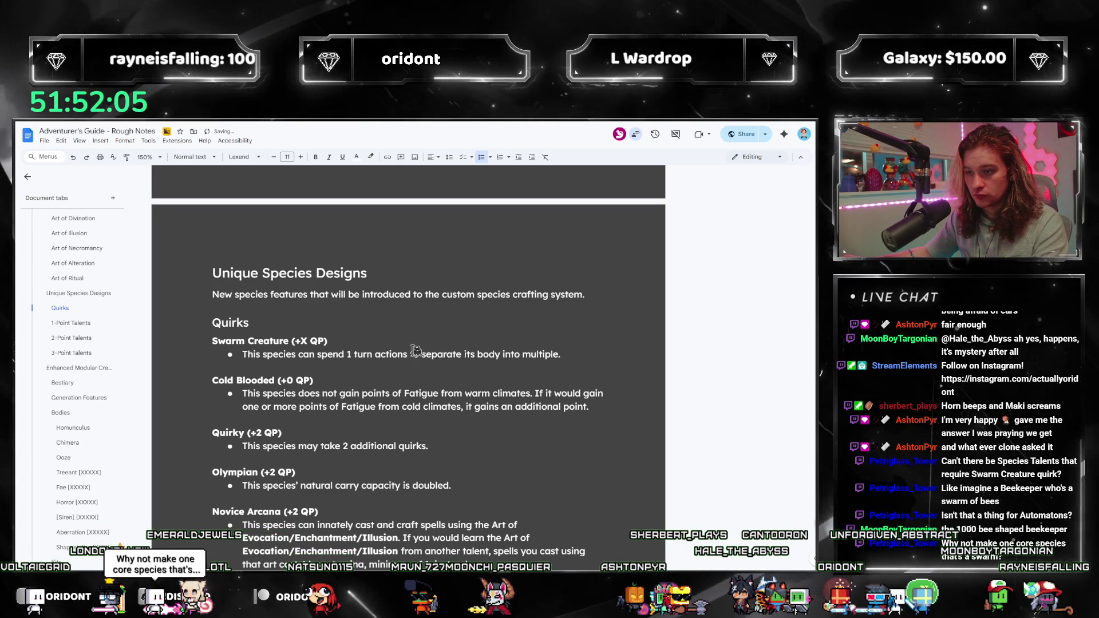
click(411, 353)
key(BackSpace)
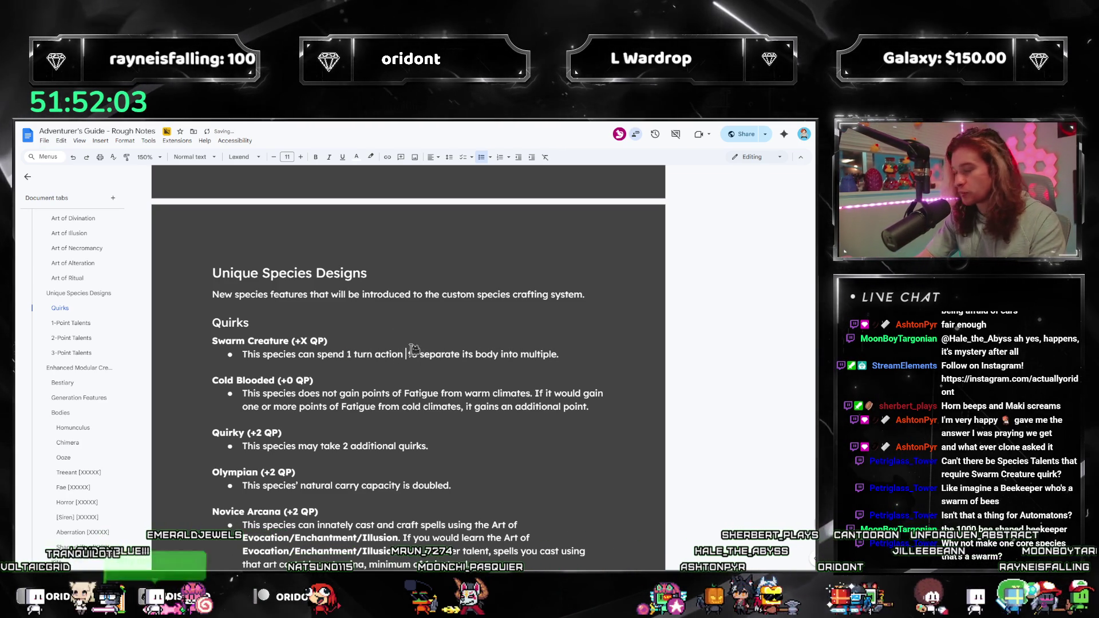
text(or interrupt action)
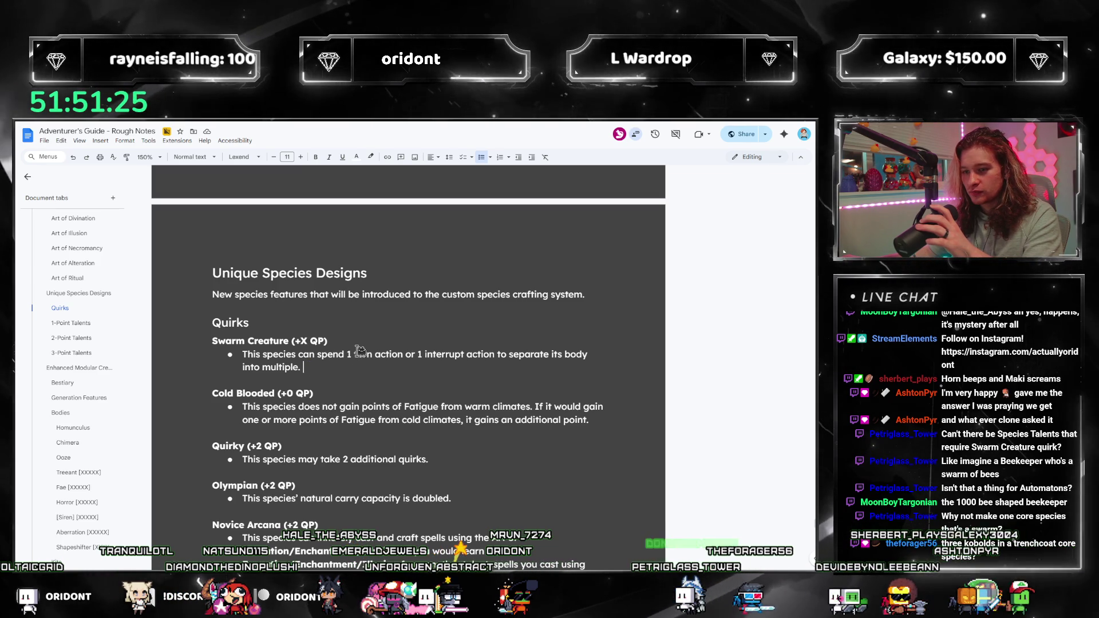
Add 'It may choose to separate its turn actions,' at the end of the Swarm Creature bullet.
click(352, 354)
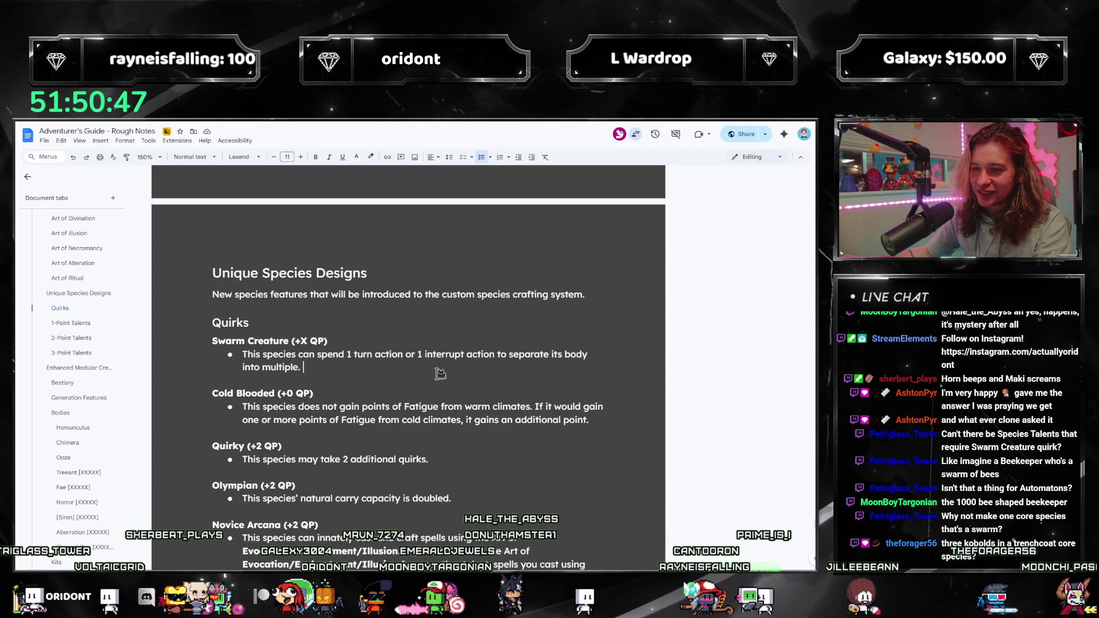
text(I)
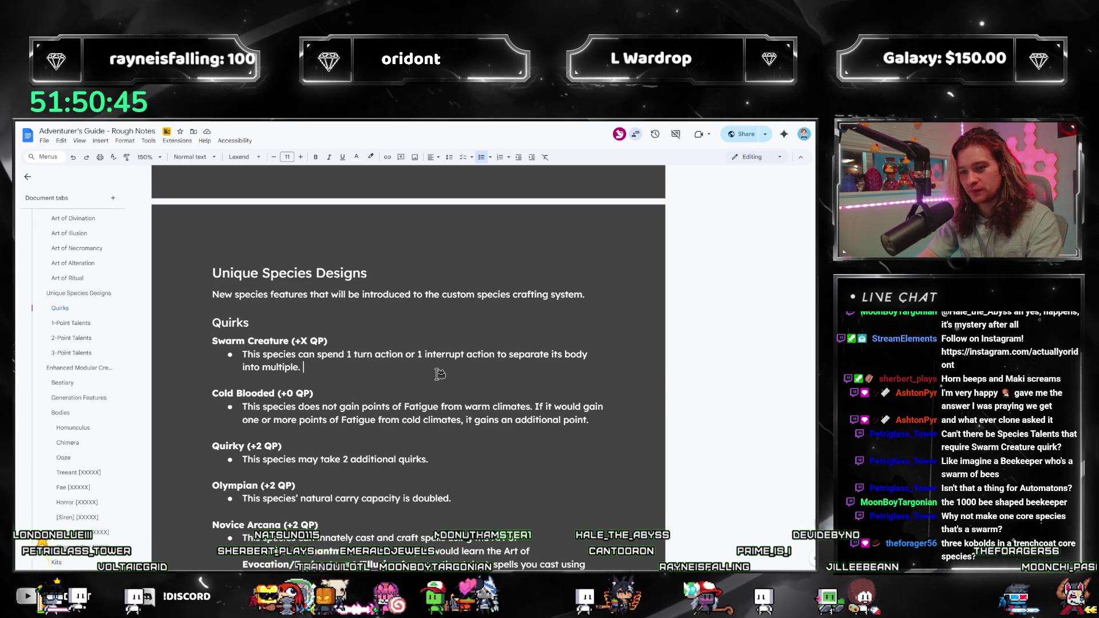
text(t may choose)
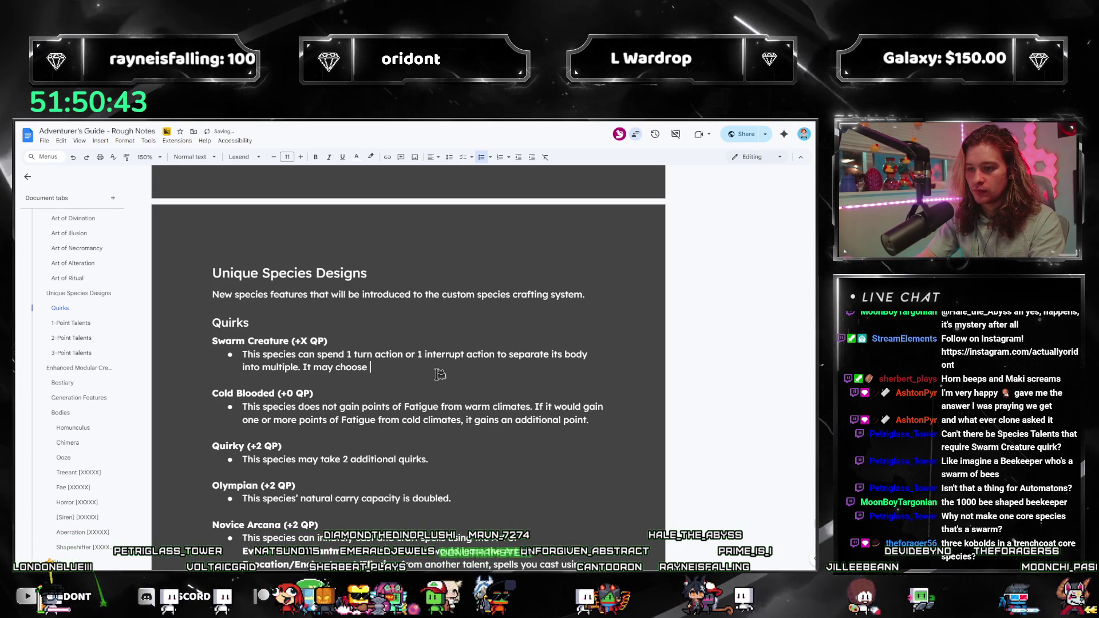
text( to separate)
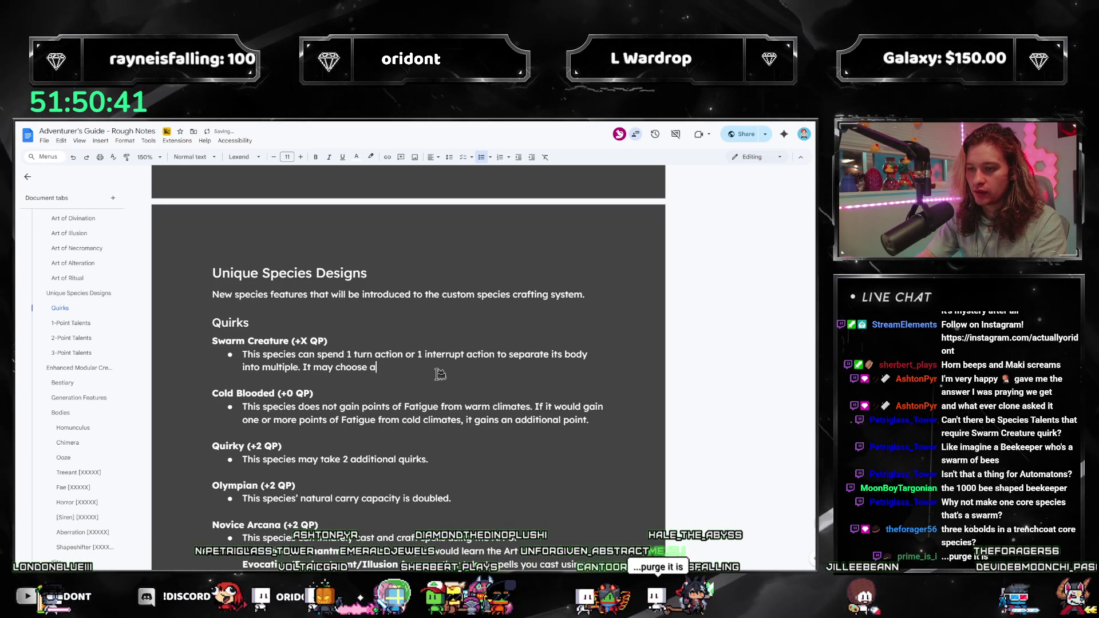
text( its)
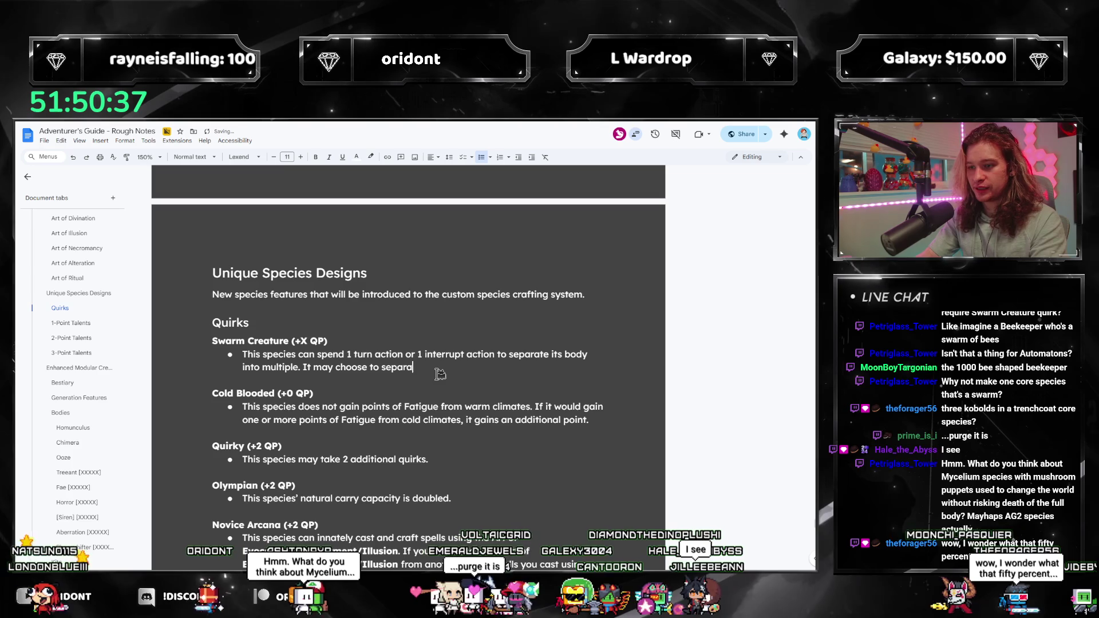
text( turn actions, divided)
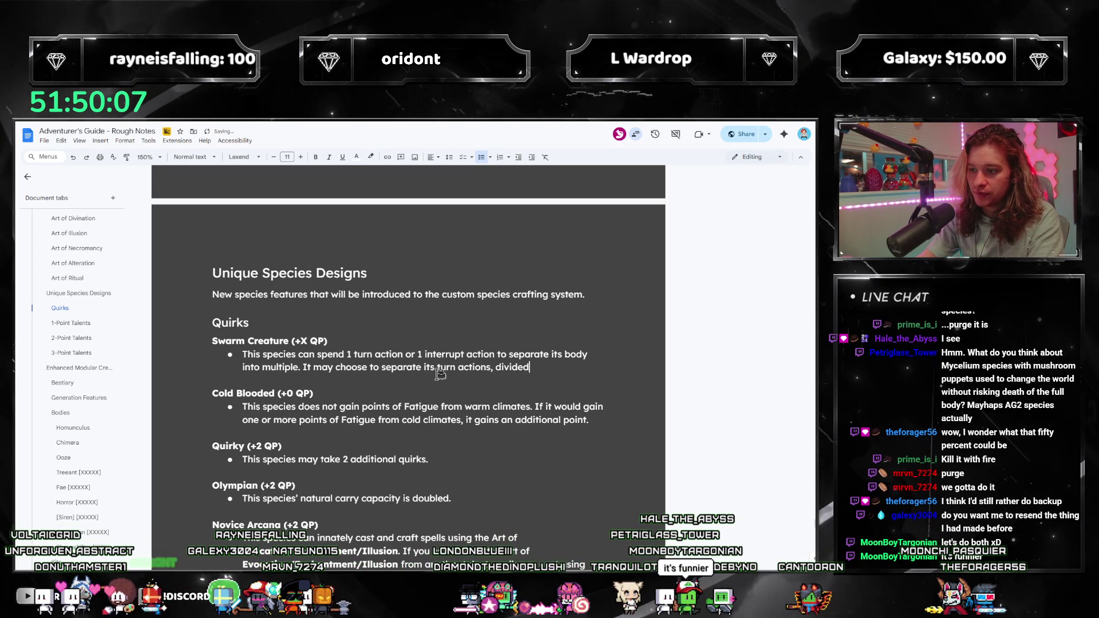
Continue with 'any way it chooses as long as each portion', replacing the abandoned core sentence with 'Upon separating this way,'.
text( in any way it)
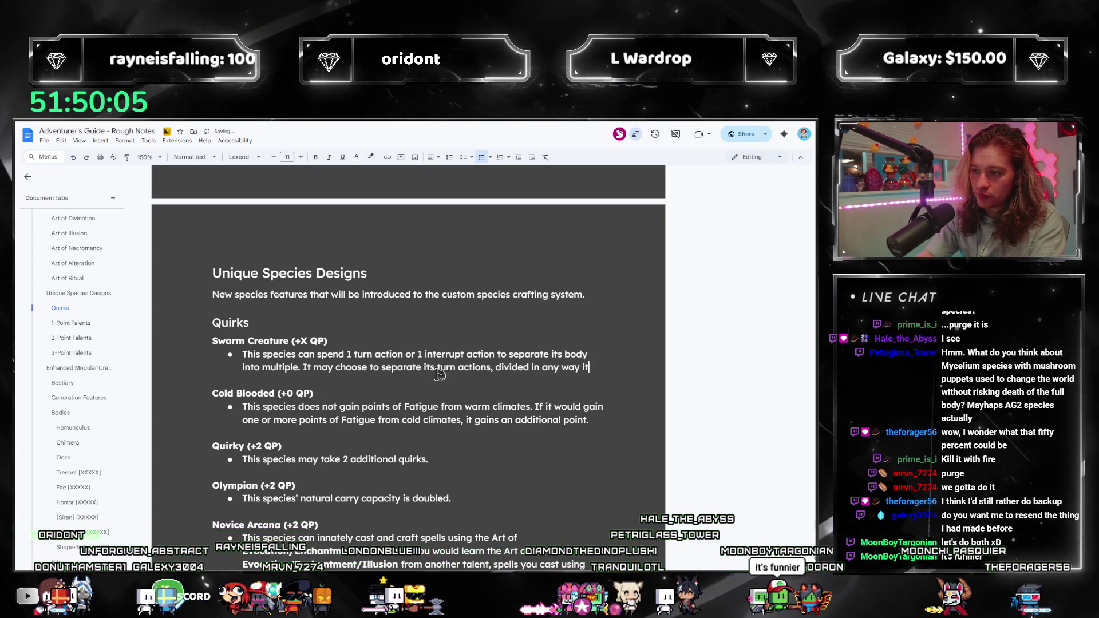
text( chooses as long as each )
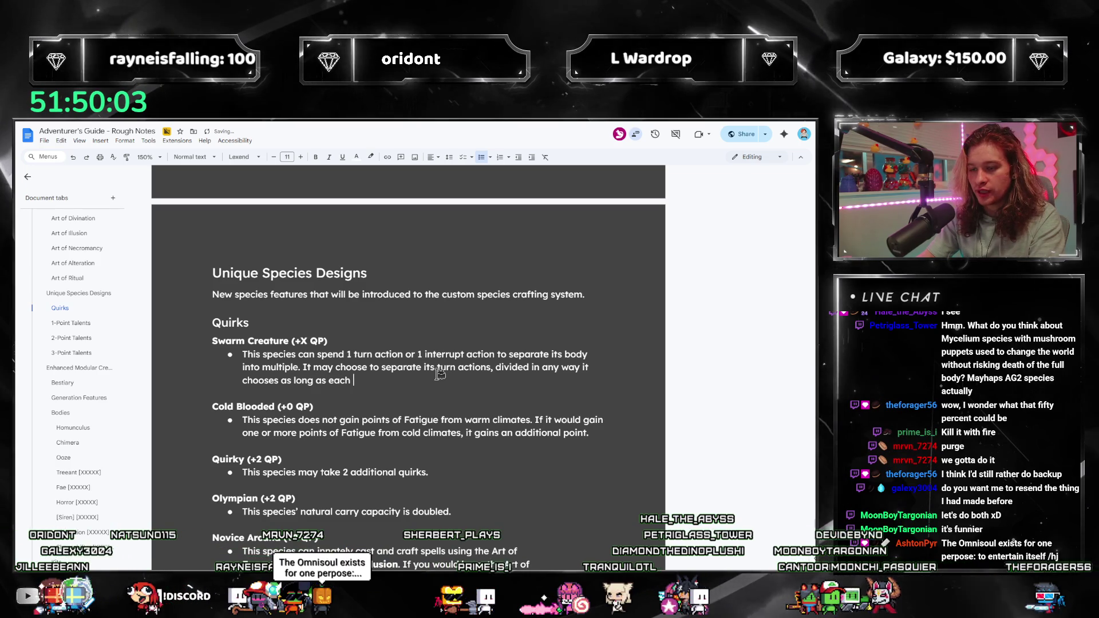
text(portion has at least 1 turn action.)
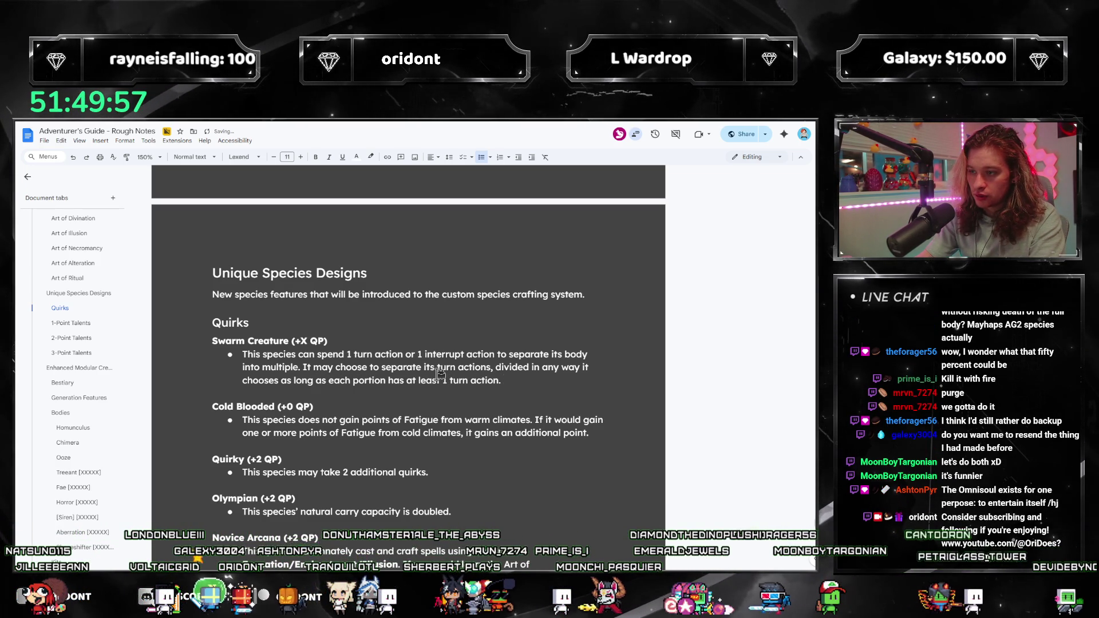
text(I)
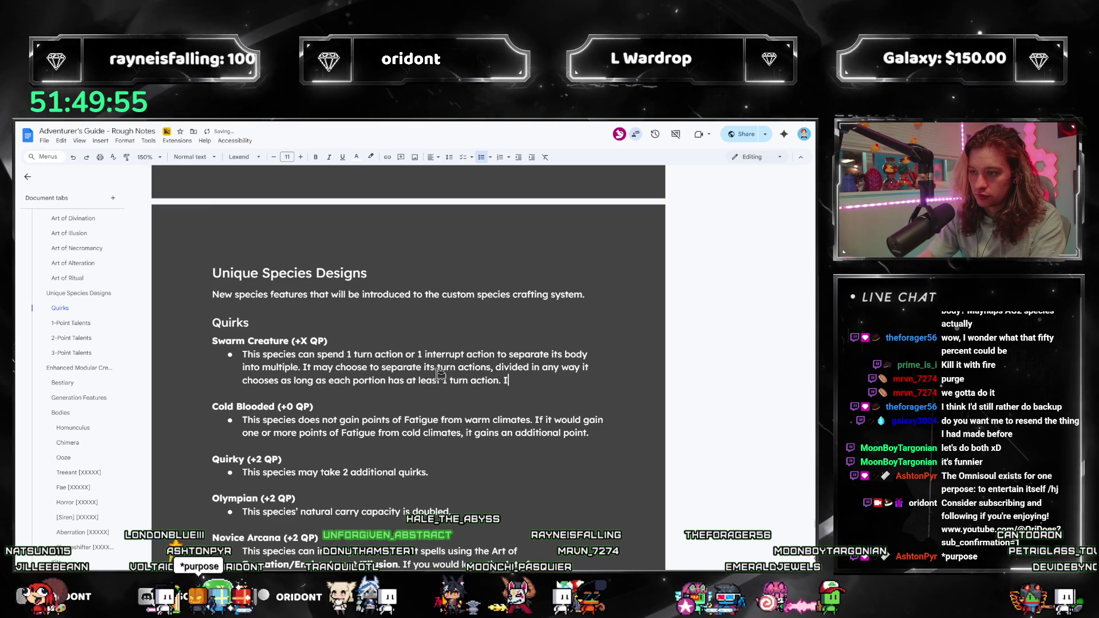
text(t must choose)
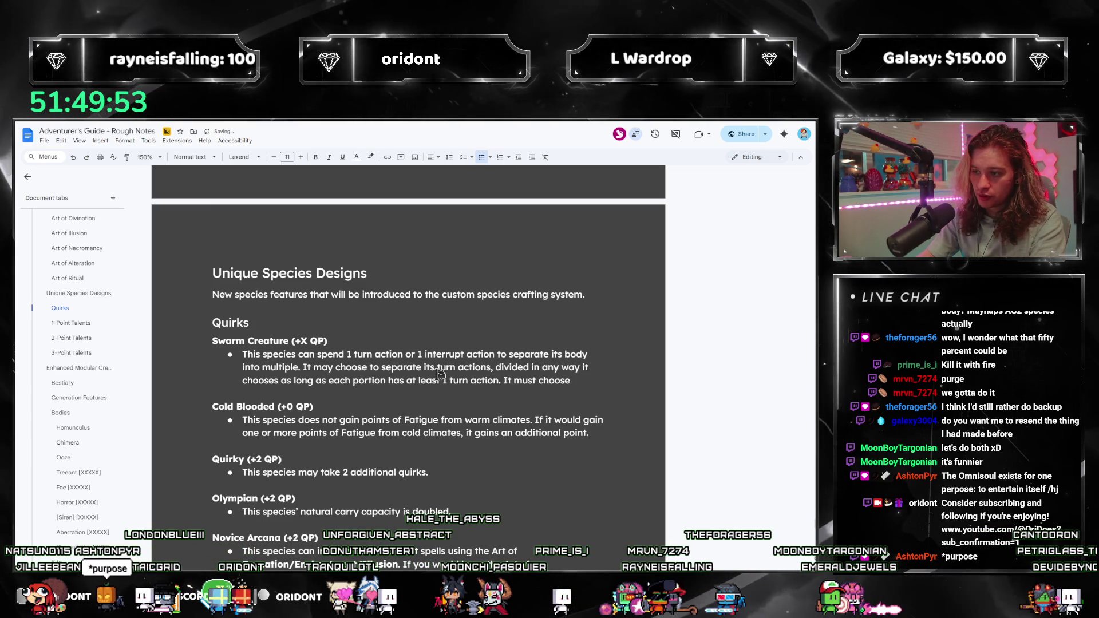
text( a )
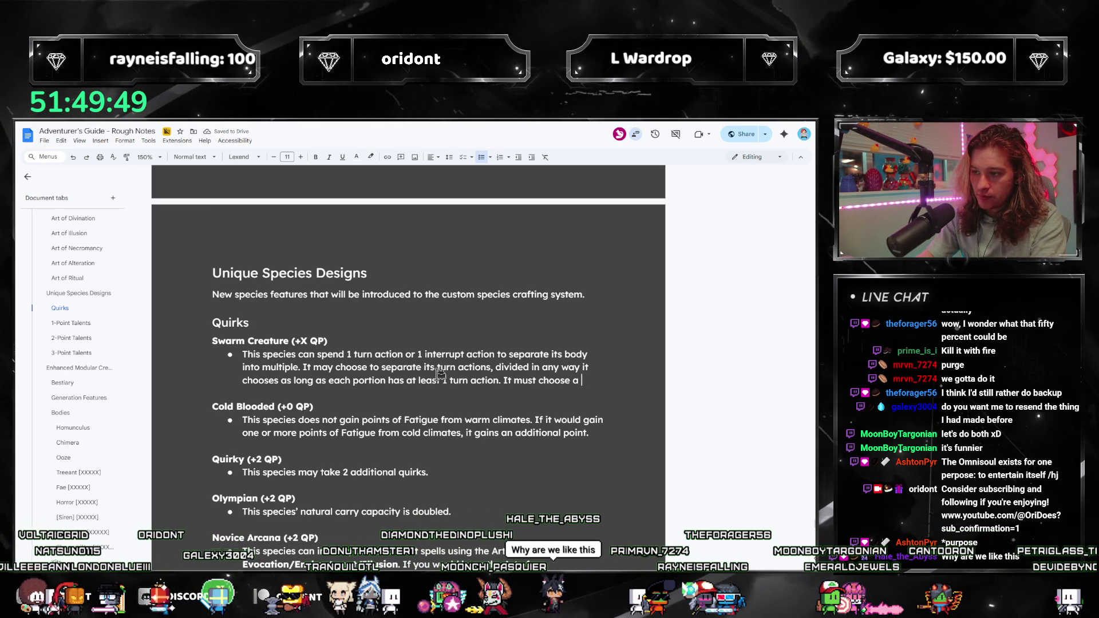
text(core portion)
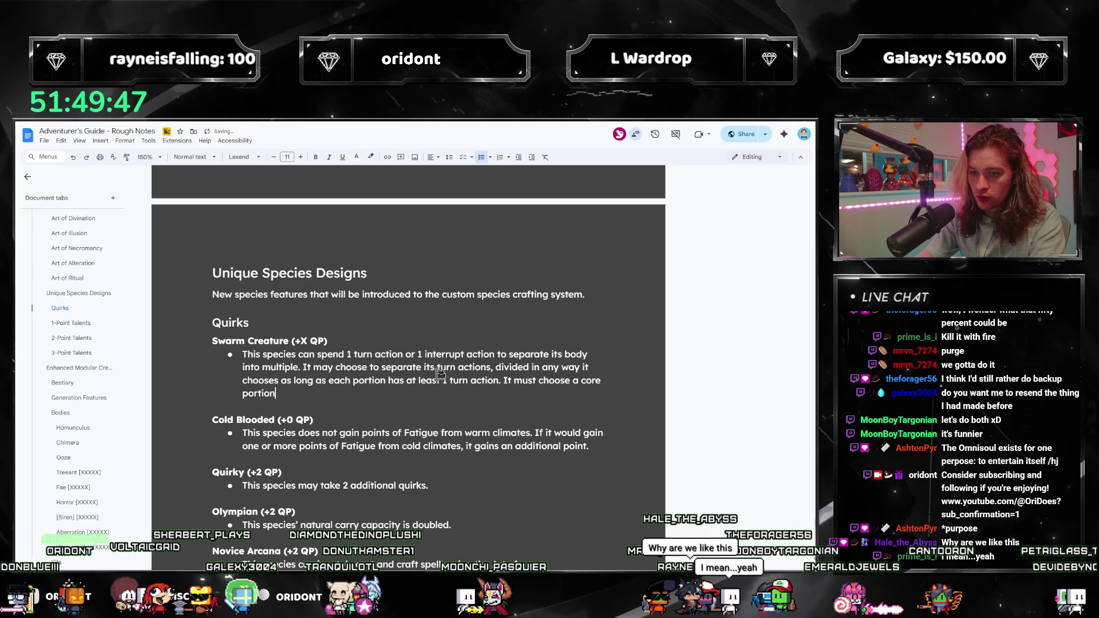
key(ctrl+BackSpace)
key(ctrl+BackSpace)
key(ctrl+BackSpace)
text(U)
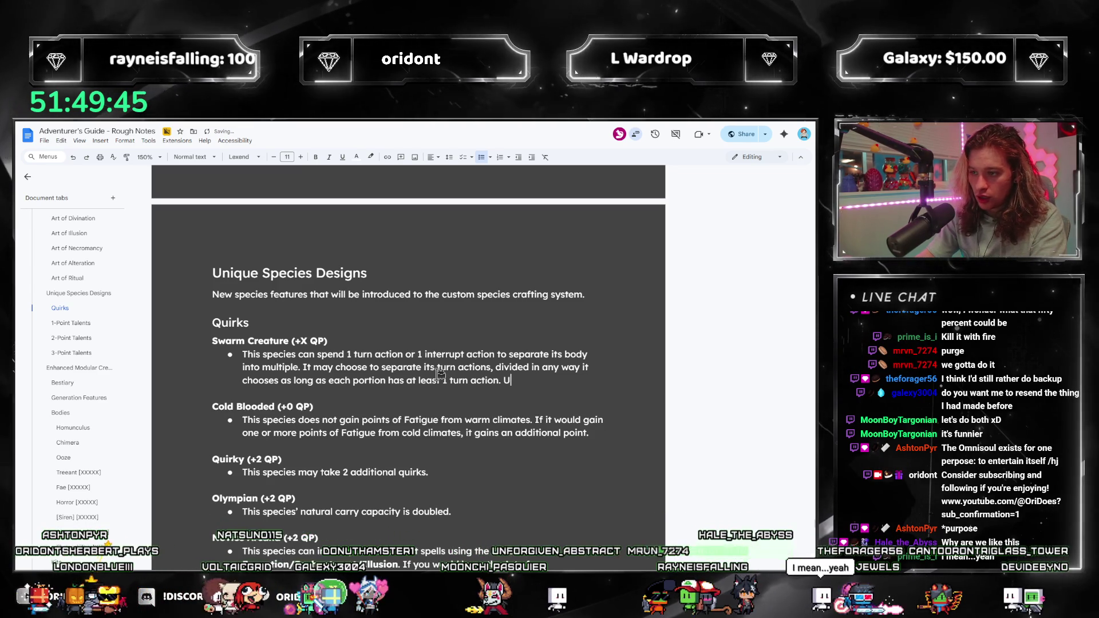
text(pon separating this way,)
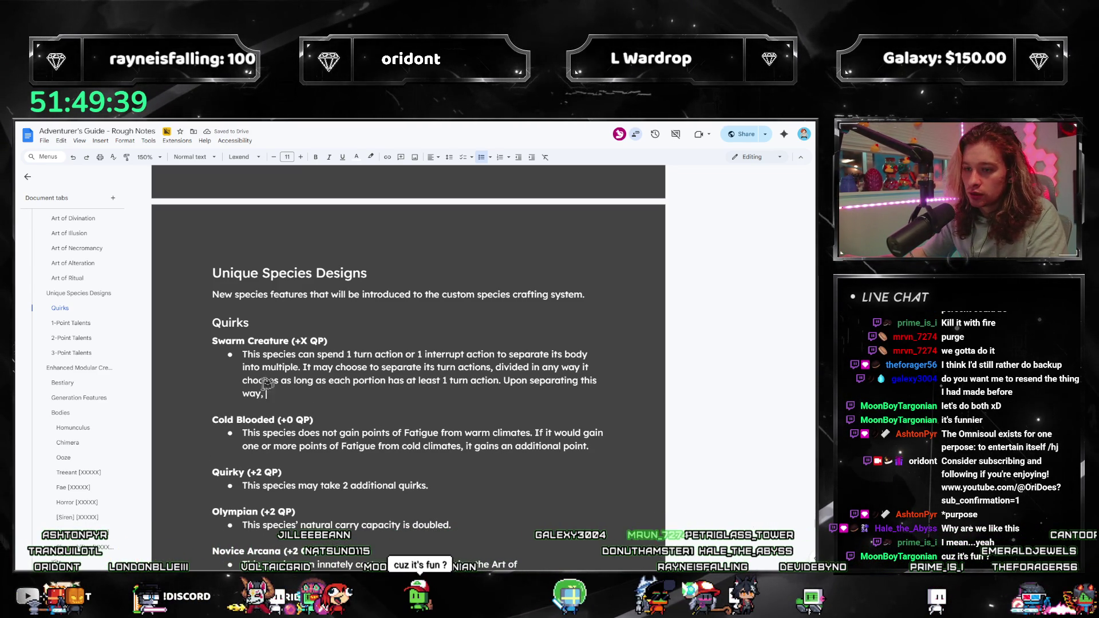
mouse_move(279, 398)
mouse_down()
mouse_move(228, 367)
mouse_move(231, 354)
mouse_up()
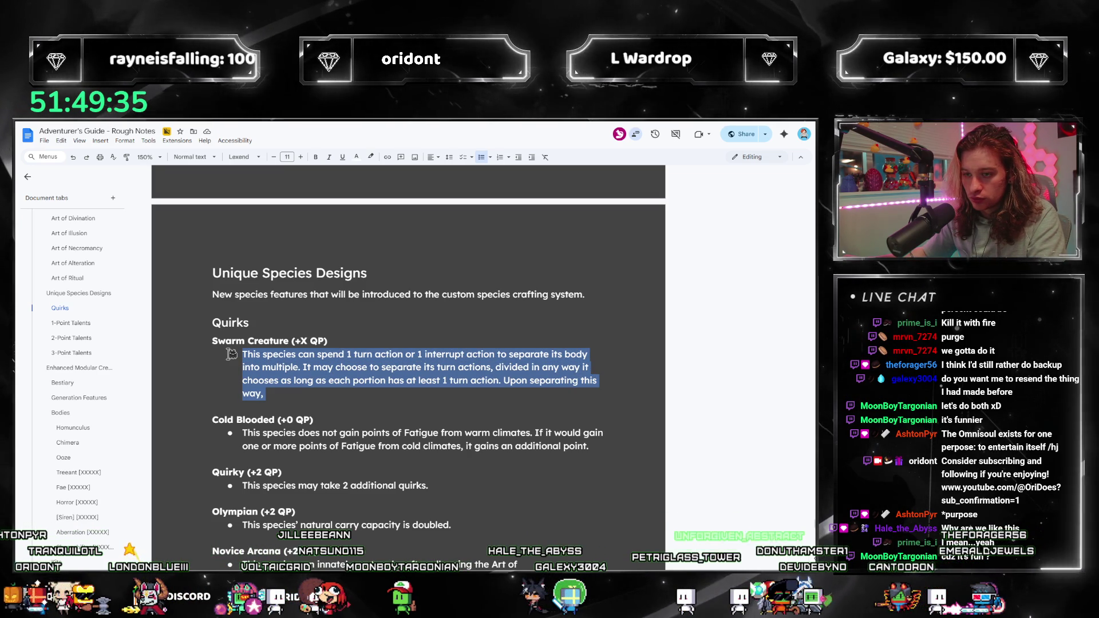
Reread the Swarm Creature sentences from 'It may choose' and return to the bullet's end.
drag(302, 367, 291, 393)
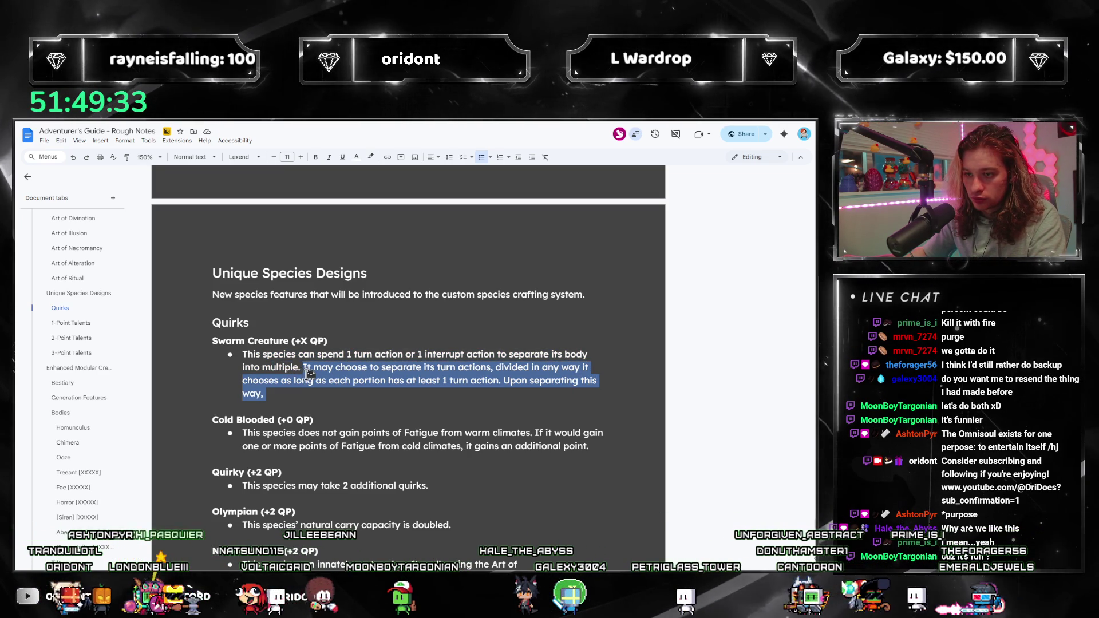
click(502, 353)
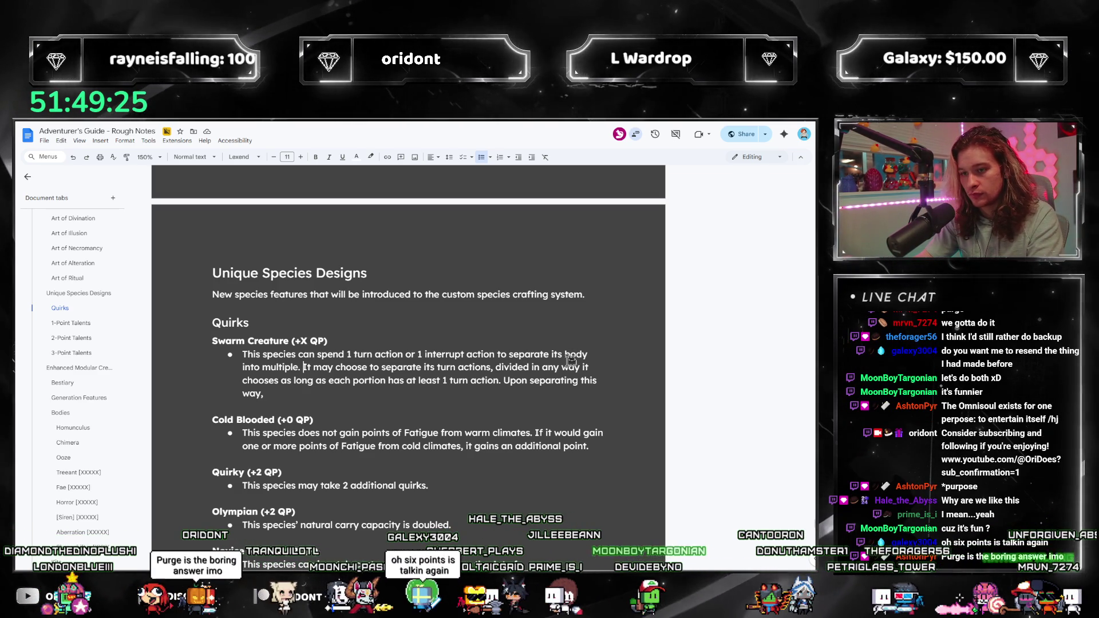
key(Down)
key(Down)
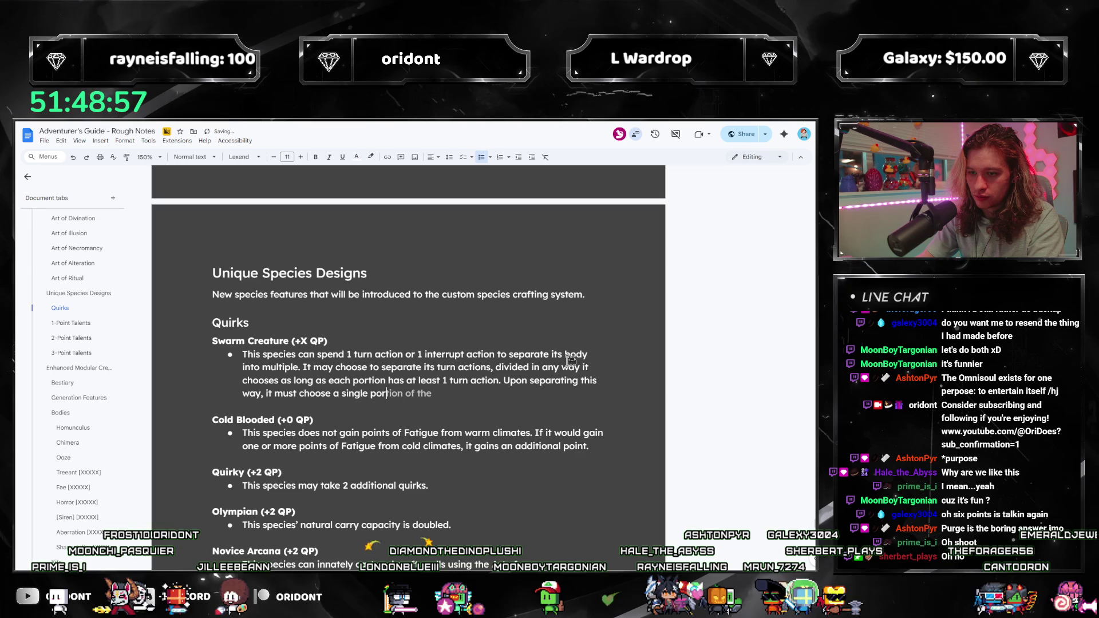
State that one portion keeps the core, and SHP, DHP and stamina divide like turn actions.
text(tion to be)
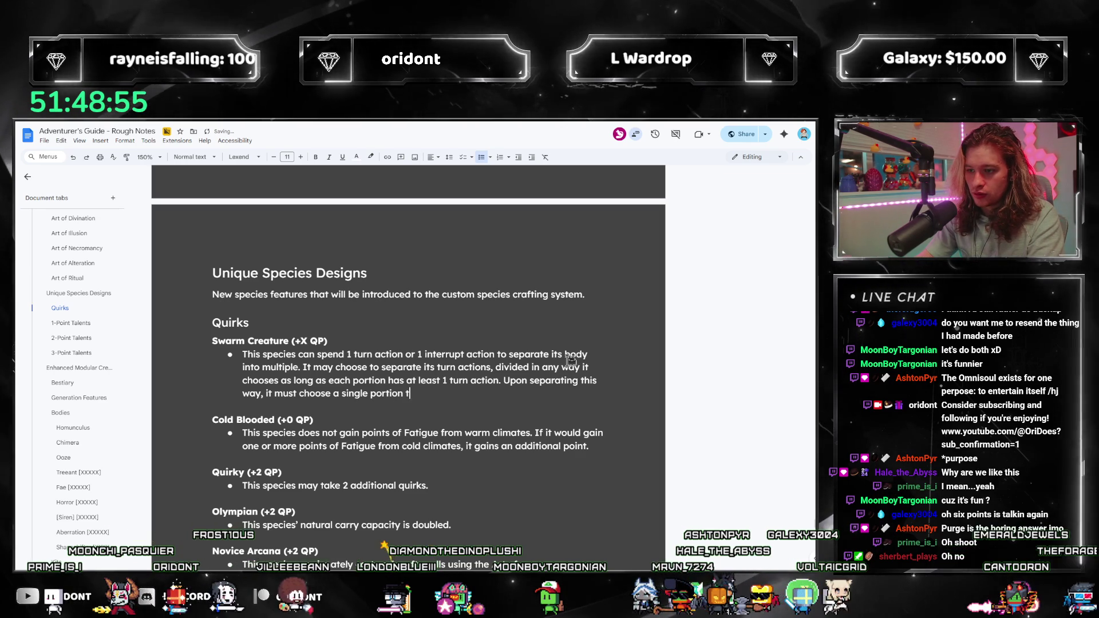
key(BackSpace)
key(BackSpace)
key(BackSpace)
text(include its)
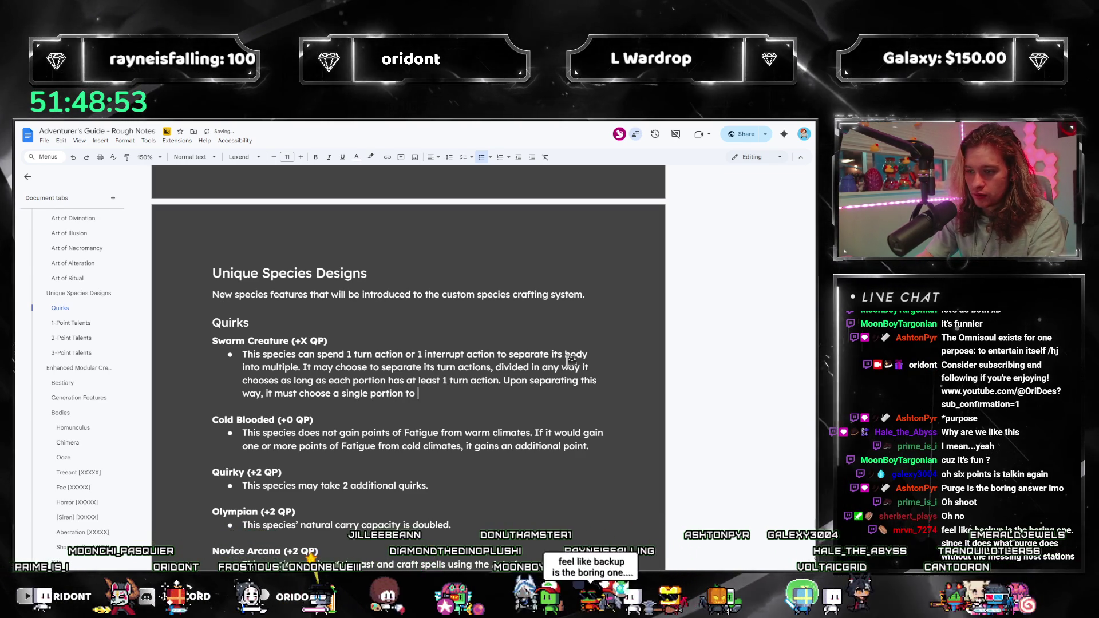
text( core, and it may only choose)
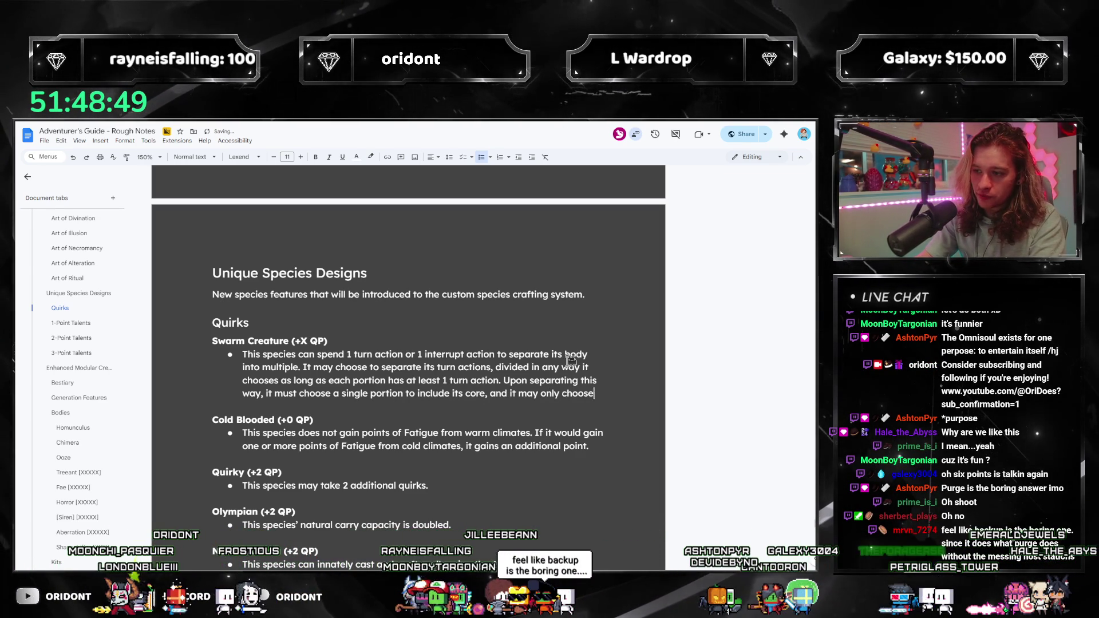
text( up to one core at a time.)
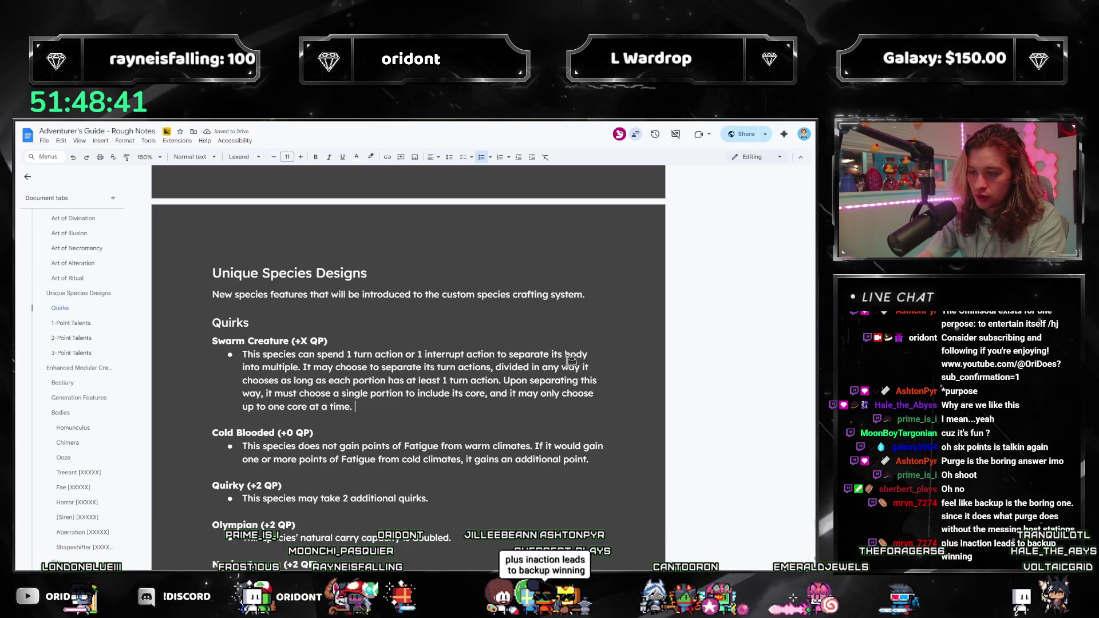
text(SHP )
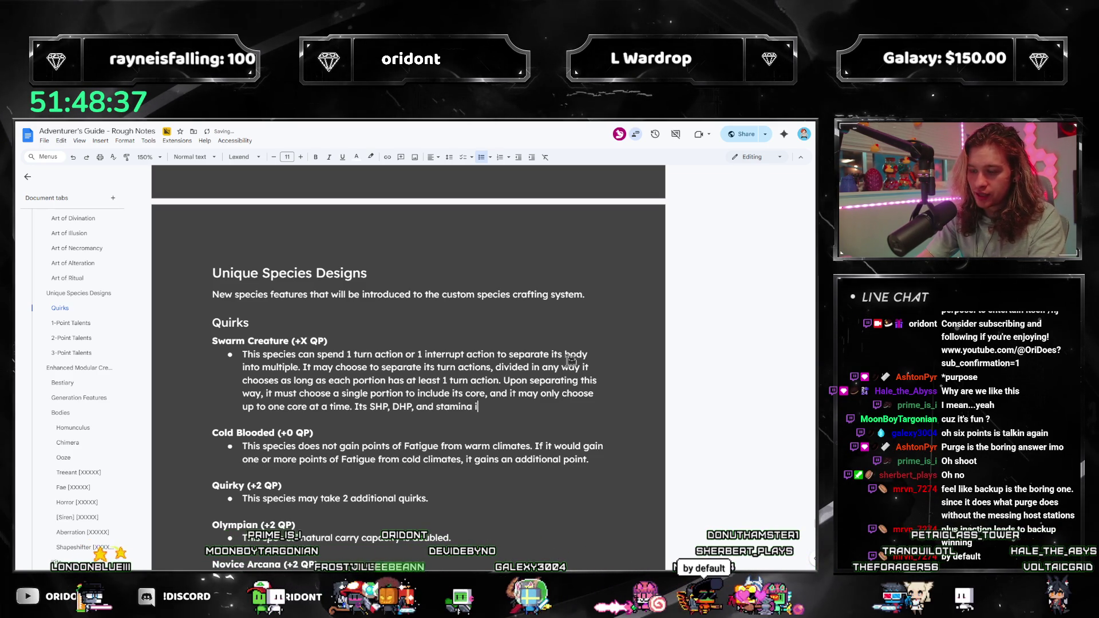
text(vided a)
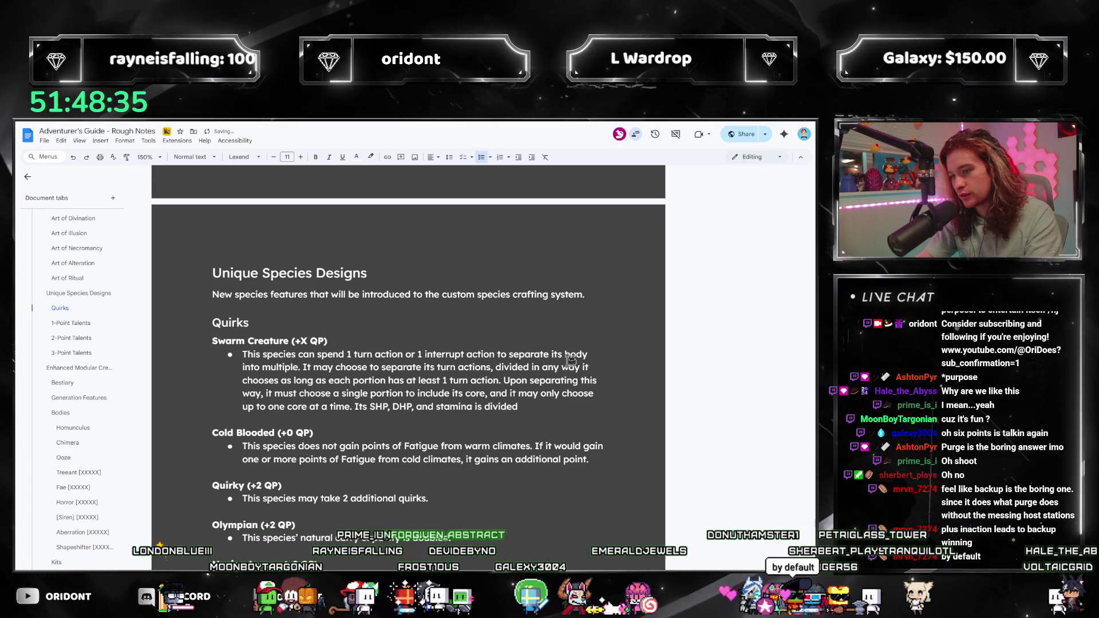
key(BackSpace)
text(in a )
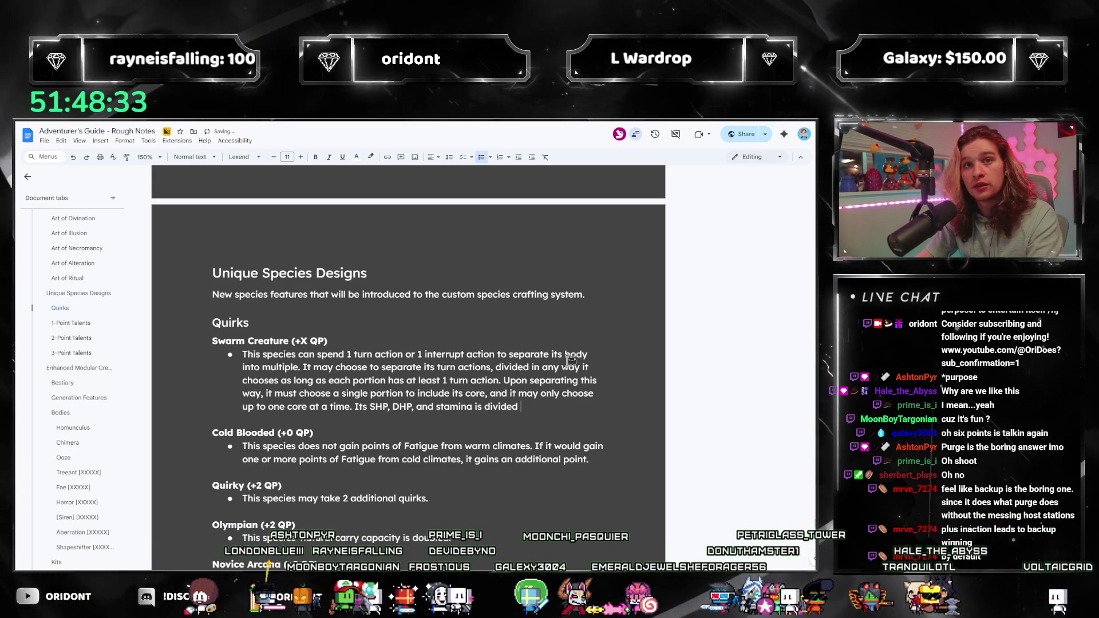
text(similar ratio)
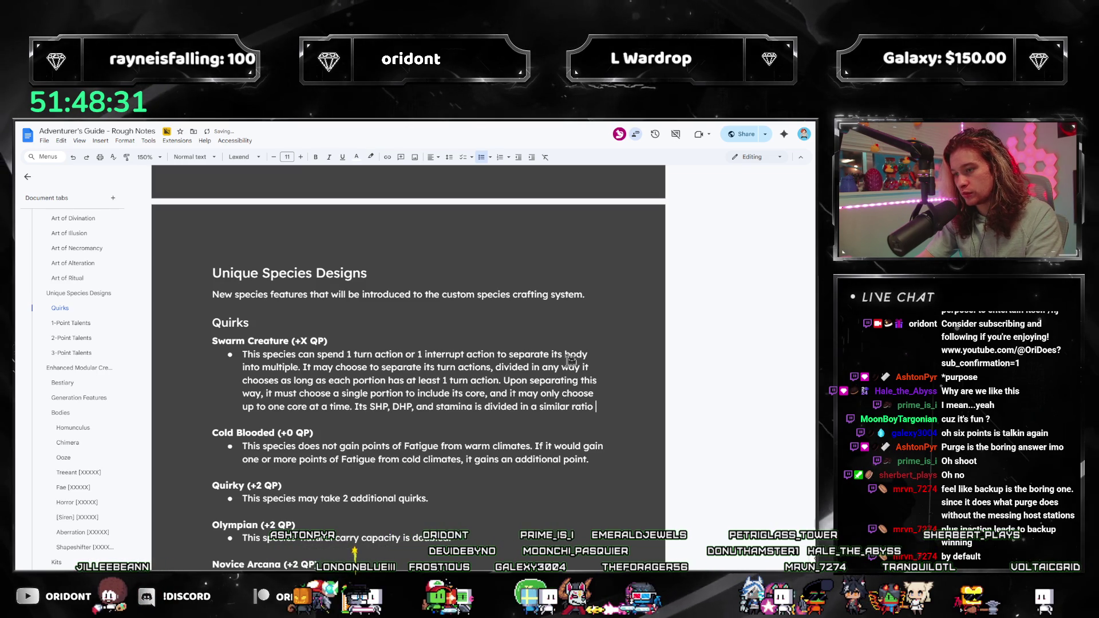
text( to its turn actions)
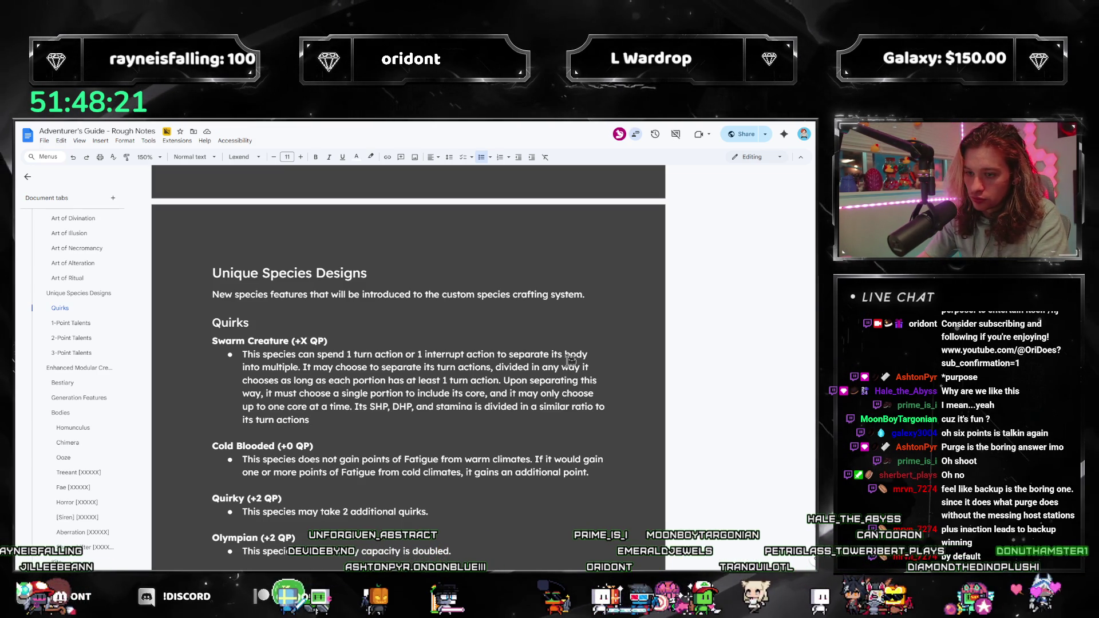
text(portion of itself.)
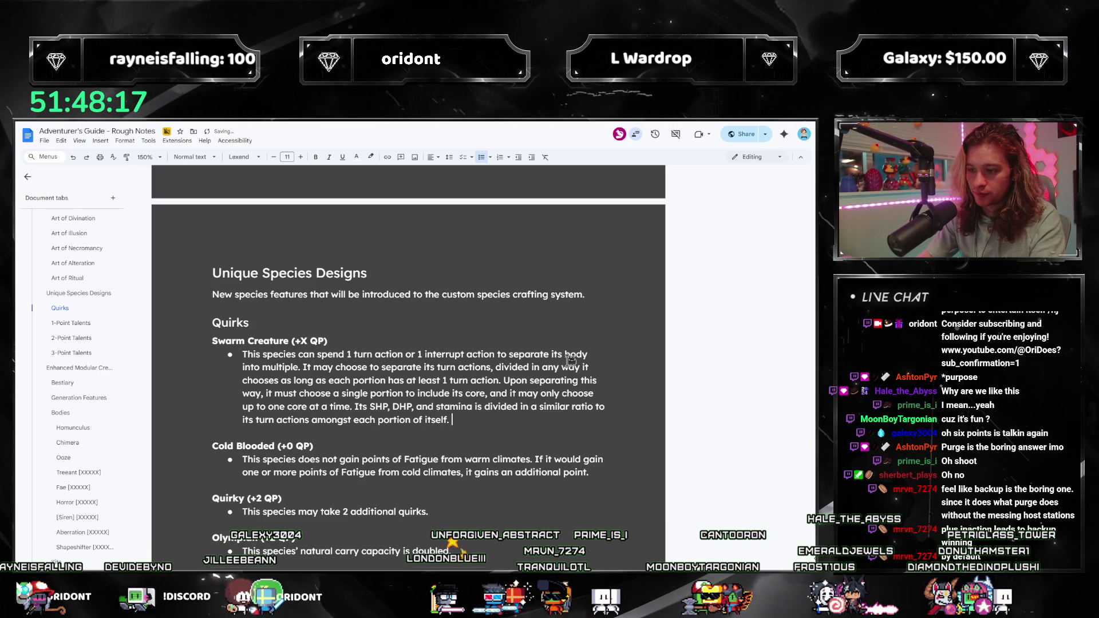
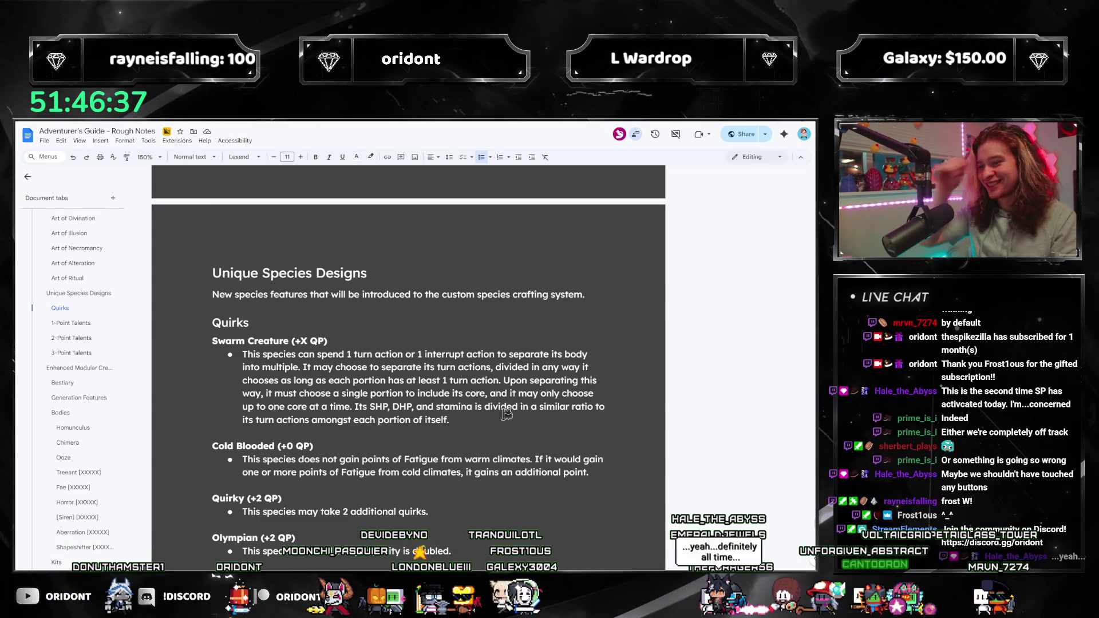
Open Swarm Creature with 'SHP, DHP, and stamina is divided by the number of turn actions it has', merged into one bullet.
text( If a)
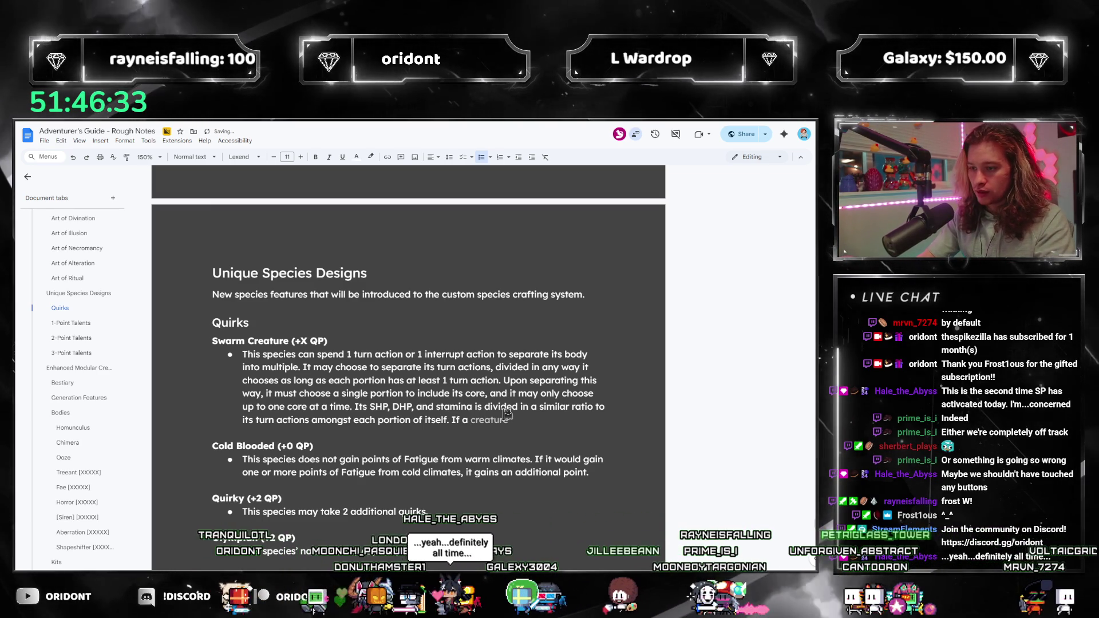
key(BackSpace)
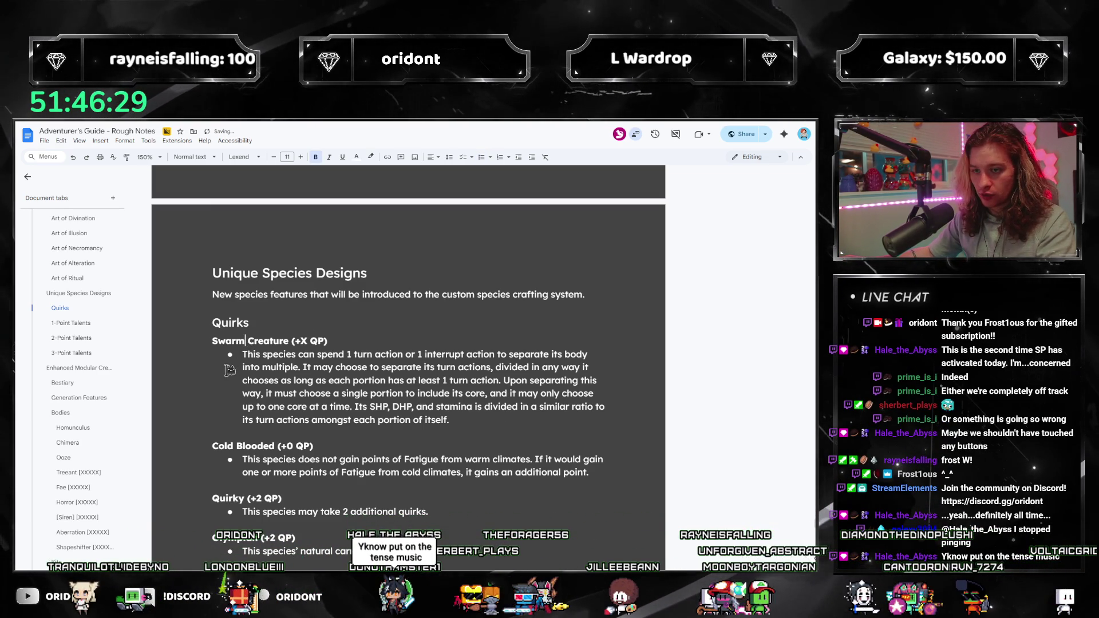
key(Return)
text(This creature's SH)
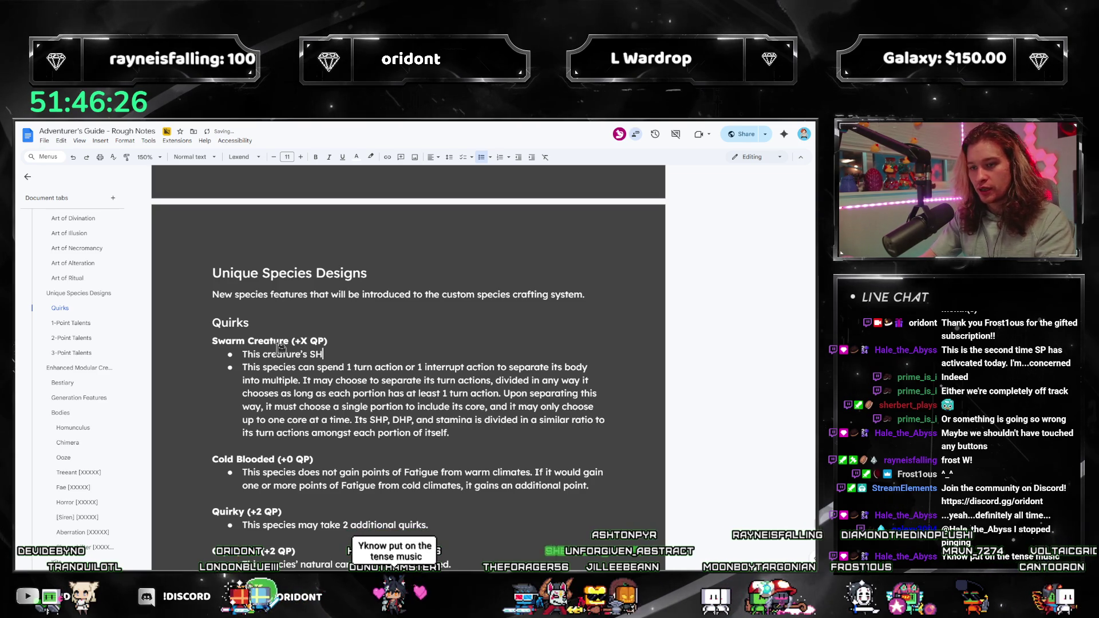
text(P, DHP, and sta)
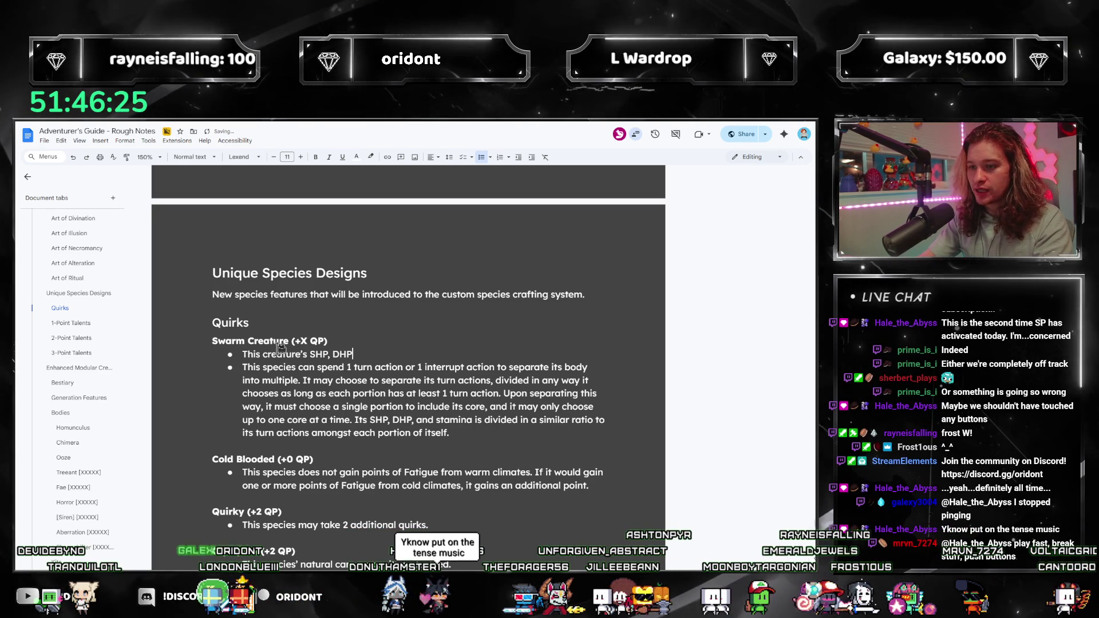
text(mina is divided by the n)
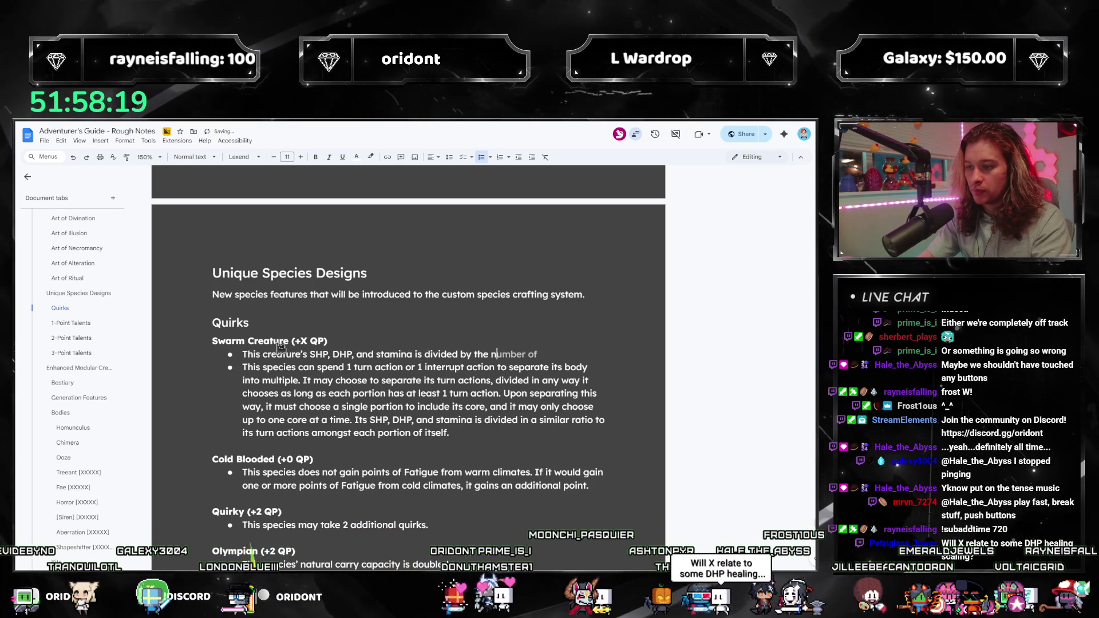
text(umber of turn actions it has.)
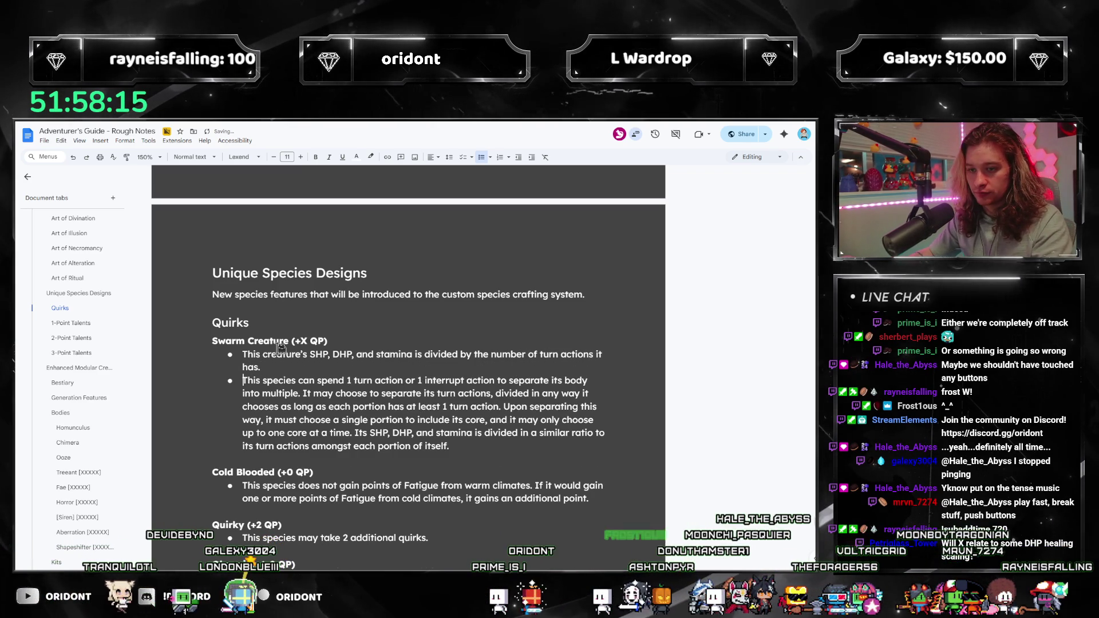
key(Delete)
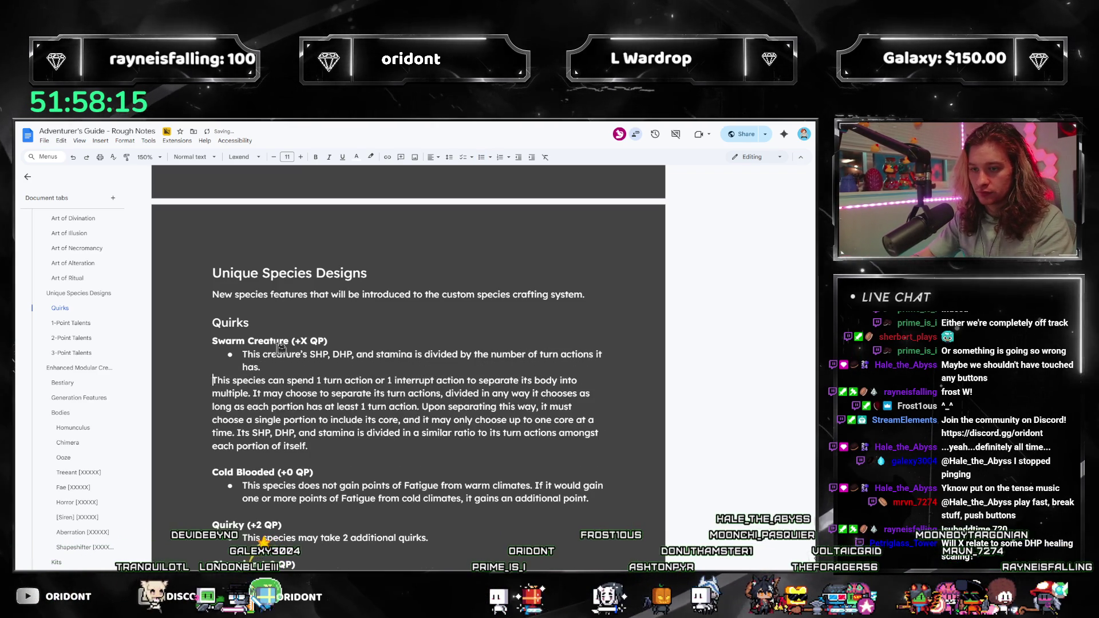
click(438, 367)
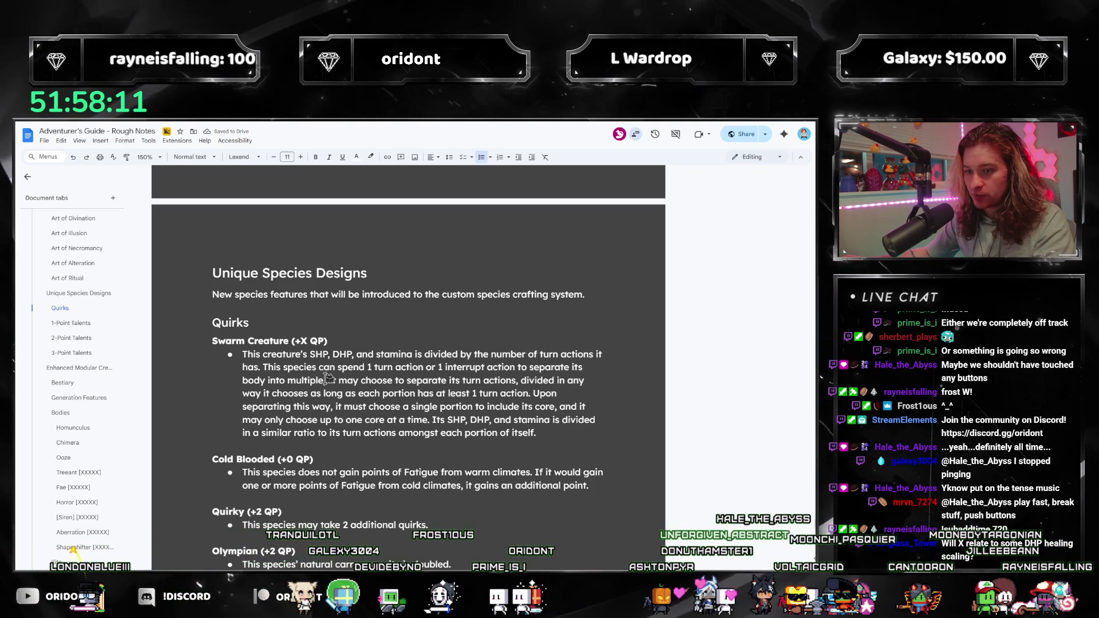
Join the two Swarm Creature bullets and review the turn-action and core-portion clauses.
click(519, 380)
click(326, 380)
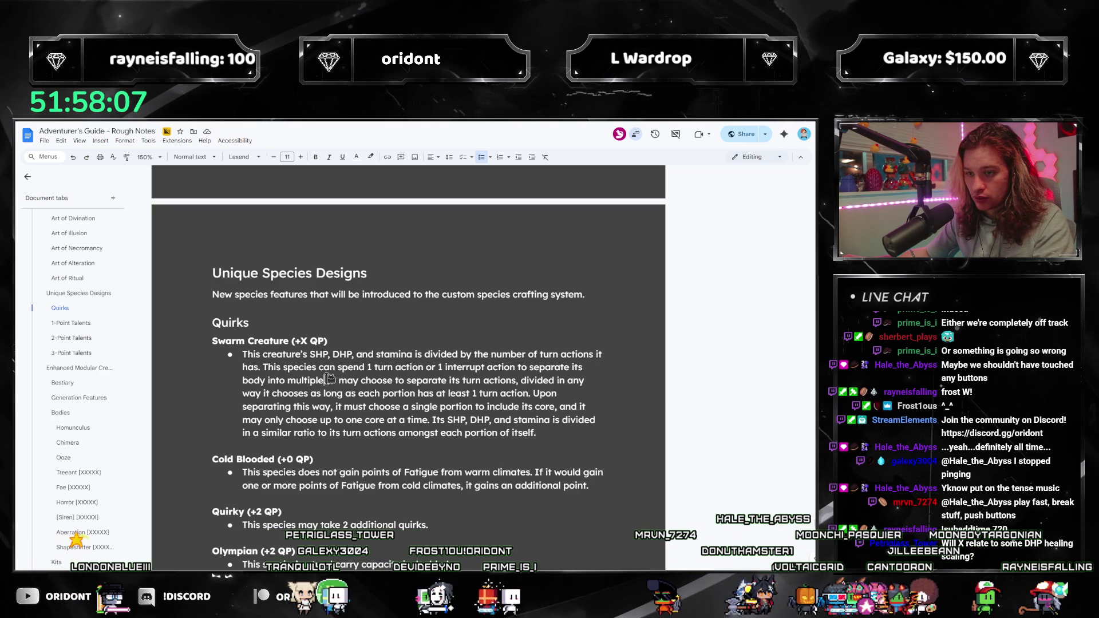
click(573, 380)
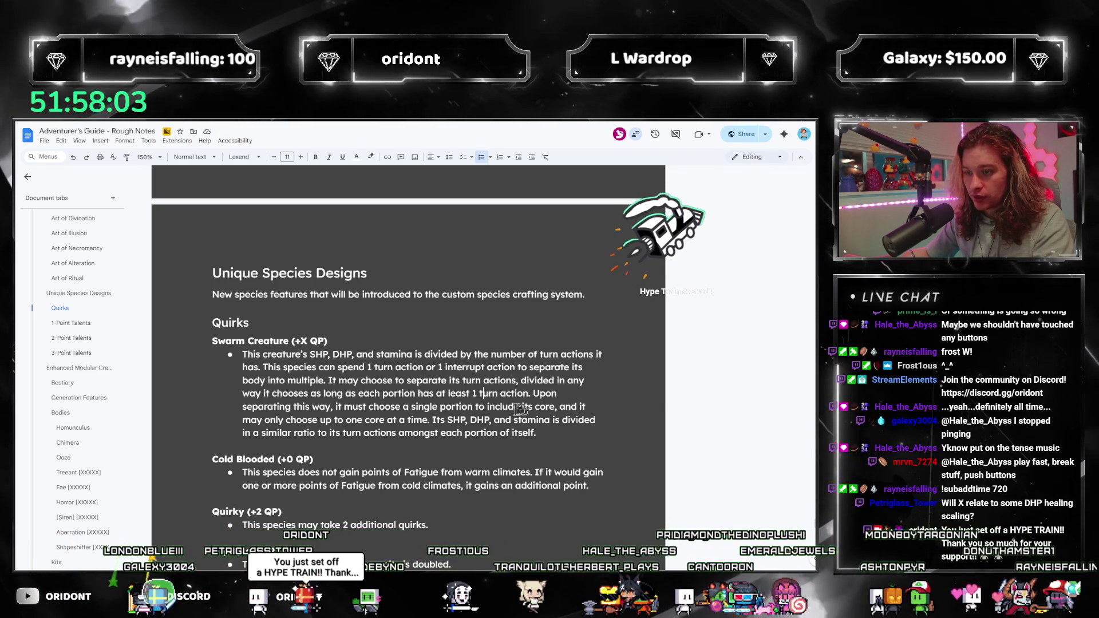
mouse_move(384, 393)
mouse_down()
mouse_move(528, 380)
mouse_move(534, 393)
mouse_up()
click(552, 393)
mouse_move(244, 394)
mouse_down()
mouse_move(559, 407)
mouse_move(549, 421)
mouse_move(560, 405)
mouse_up()
click(509, 421)
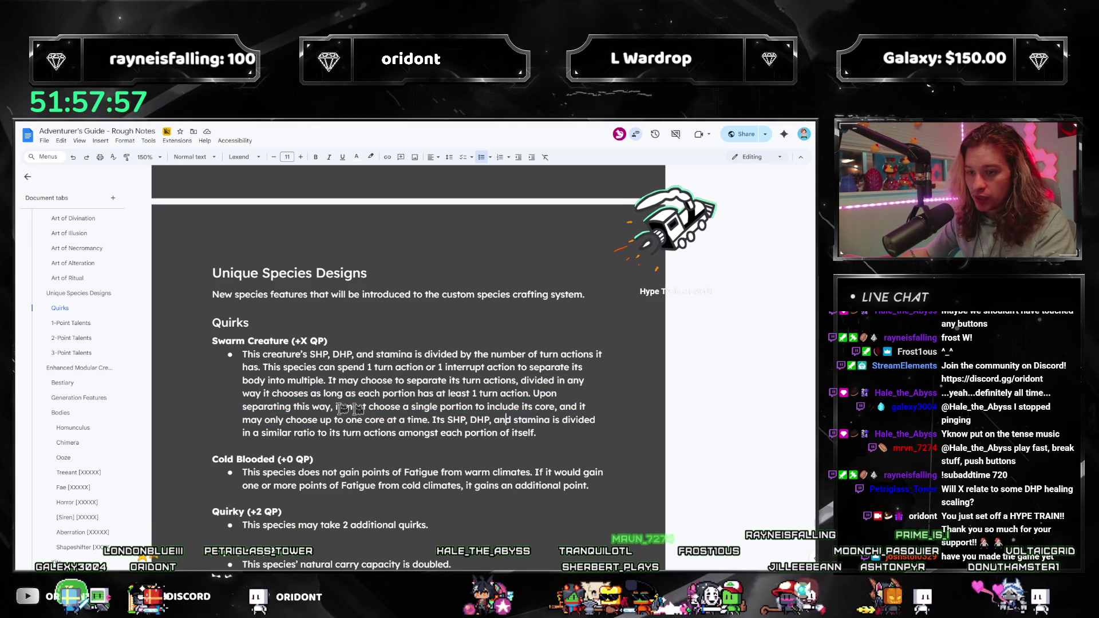
Change 'may only choose up to' so the line reads 'may only have one core' at a time.
mouse_move(272, 420)
mouse_down()
mouse_move(503, 420)
mouse_move(367, 406)
mouse_move(280, 418)
mouse_move(320, 420)
mouse_up()
text(ly )
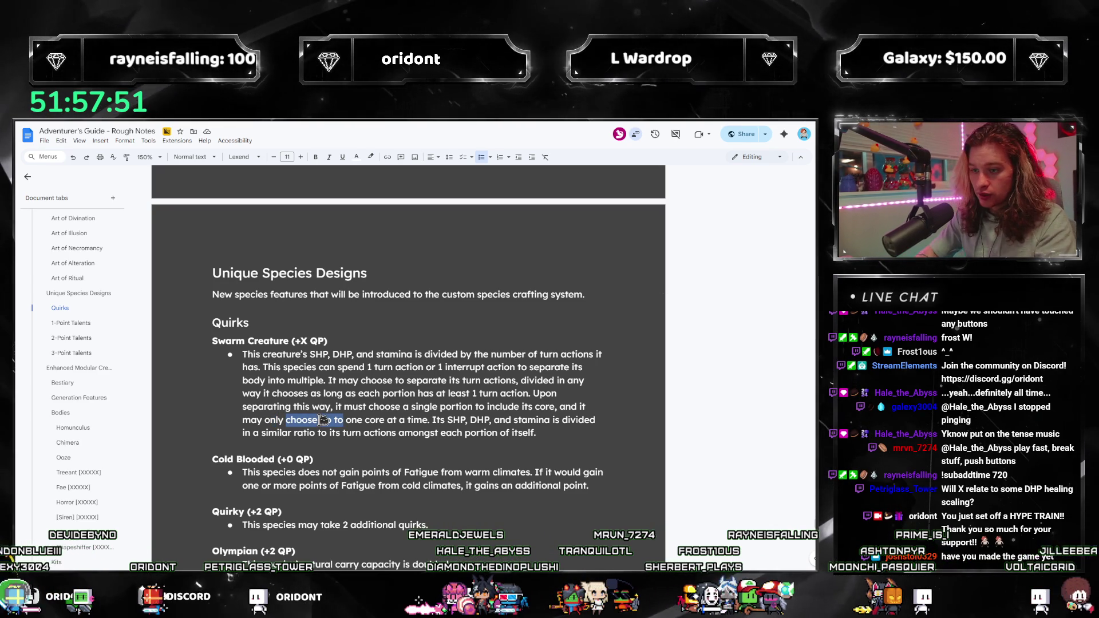
text(have)
key(Delete)
key(Delete)
key(Delete)
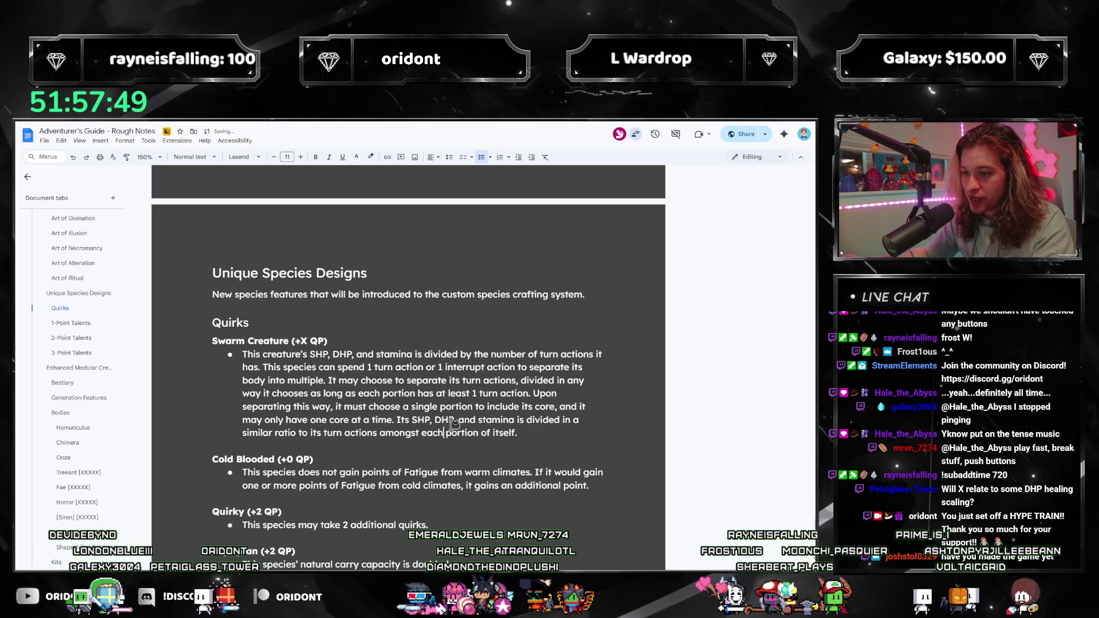
mouse_move(495, 407)
mouse_down()
mouse_move(447, 433)
mouse_move(496, 407)
mouse_up()
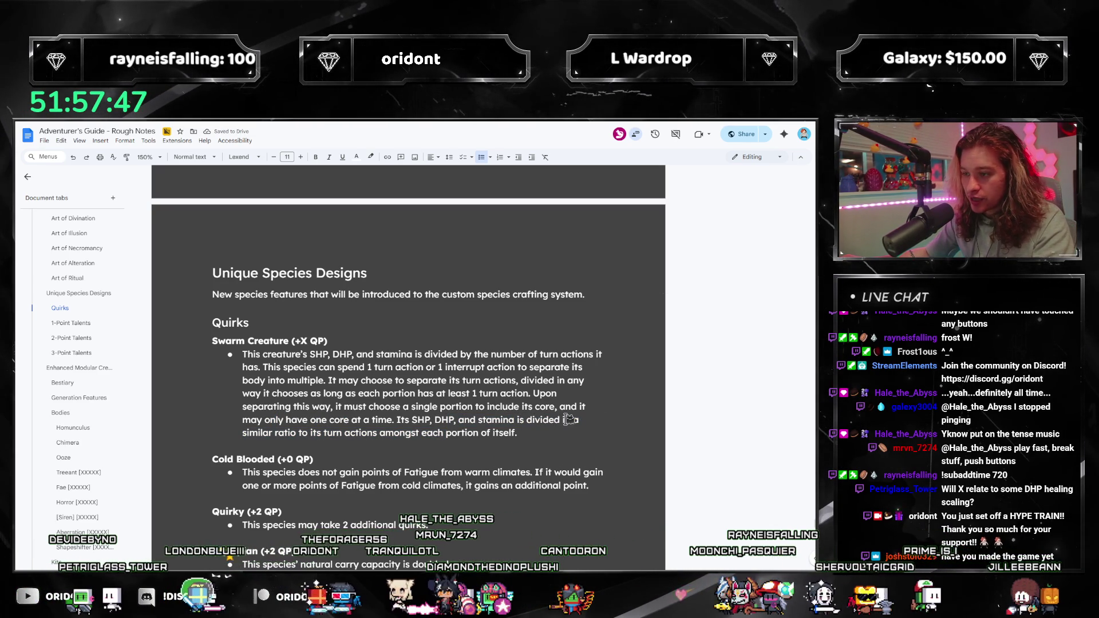
drag(564, 420, 298, 433)
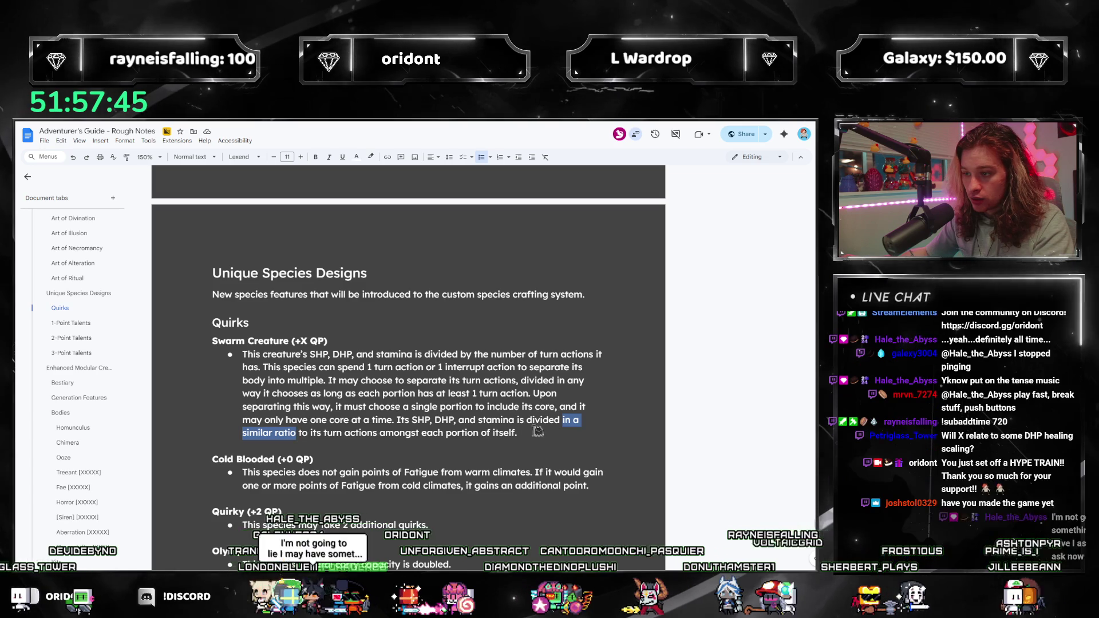
click(548, 430)
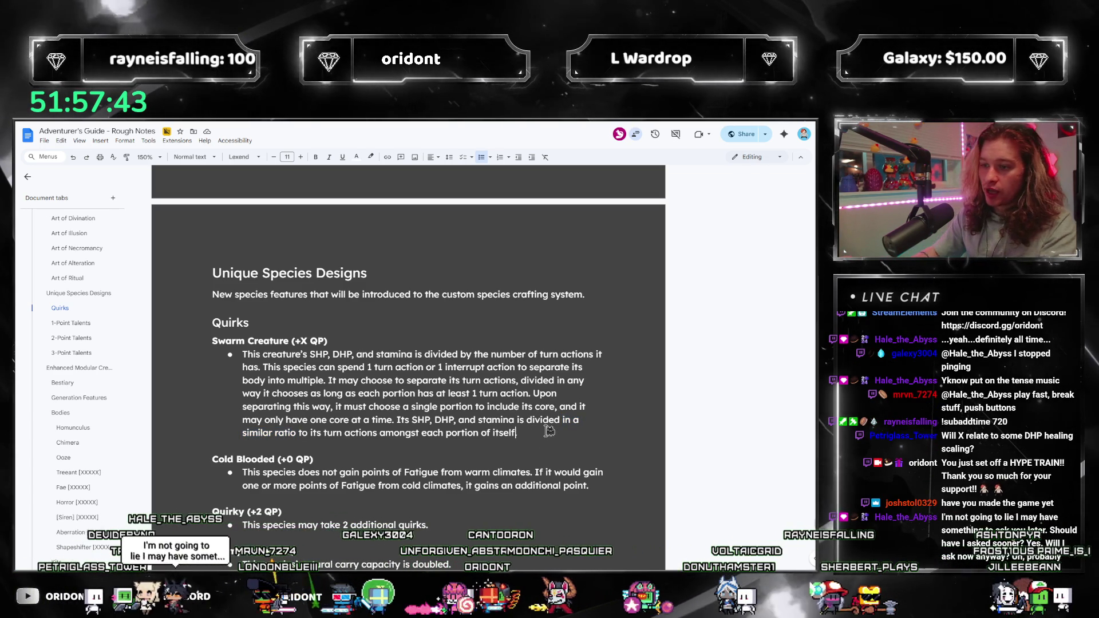
Add 'rounded down each time' and that a portion at 0 DHP loses its turn actions until restored.
key(BackSpace)
text(, rounded down)
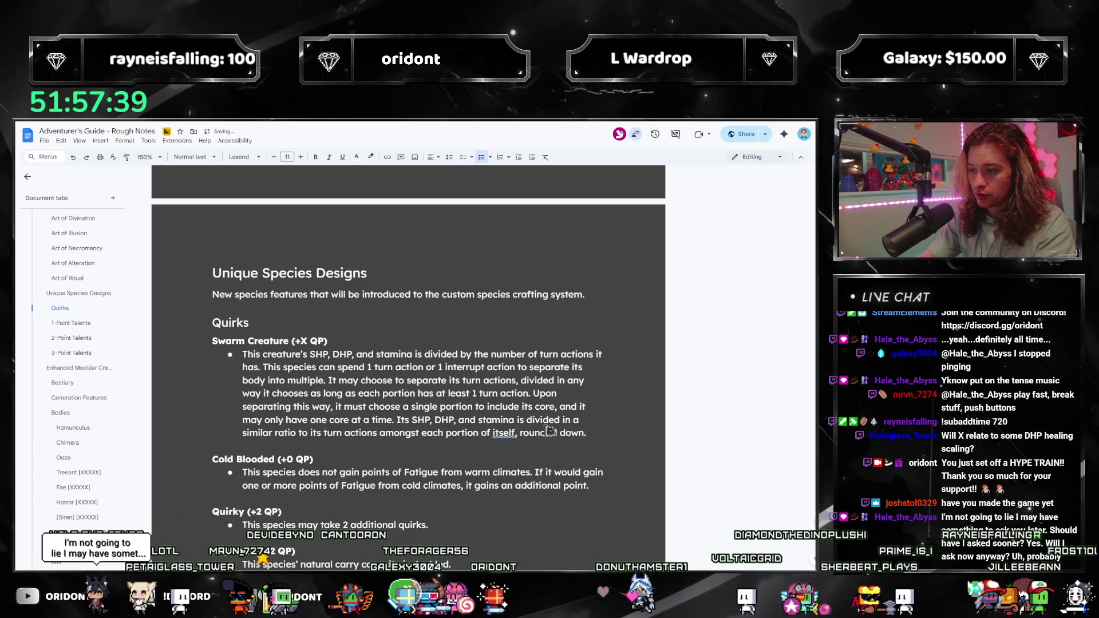
key(BackSpace)
text(each time. If a )
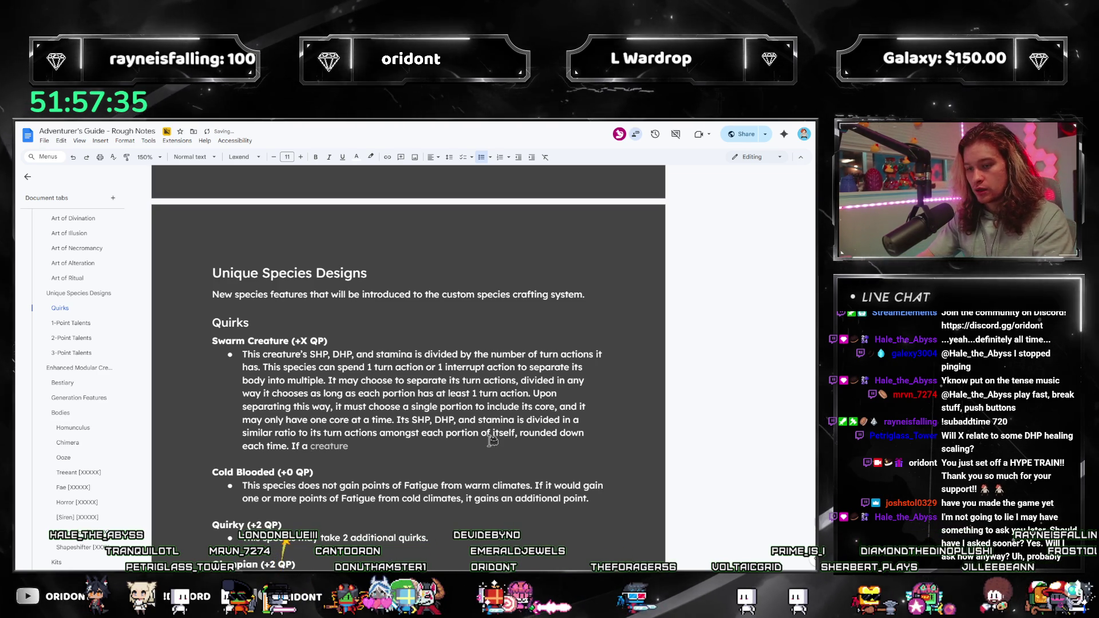
text(portion would die)
text(,)
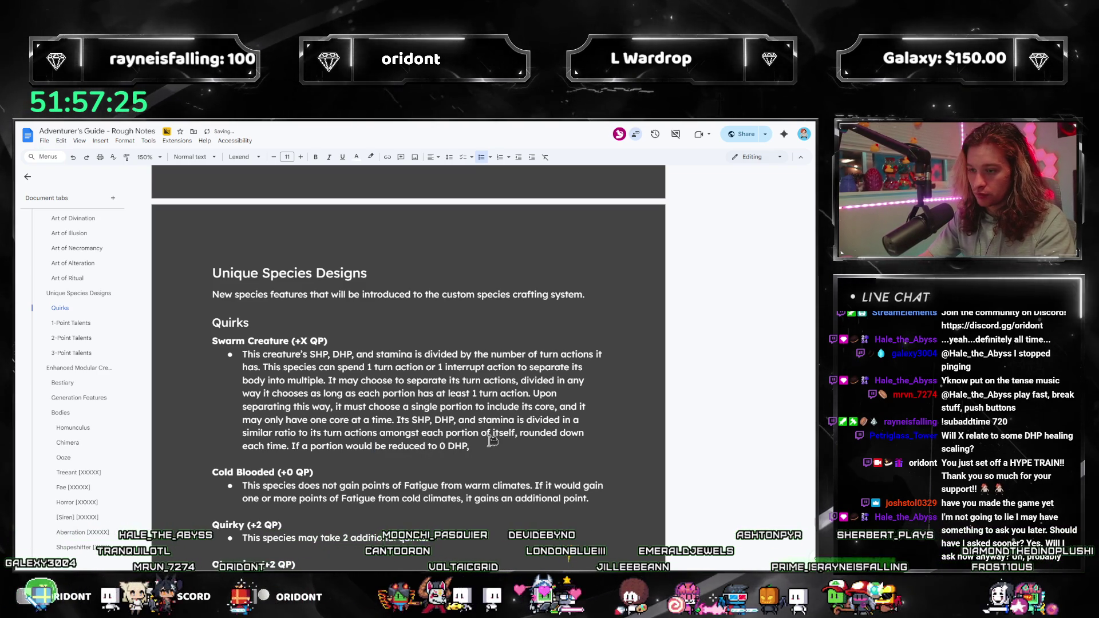
text(it)
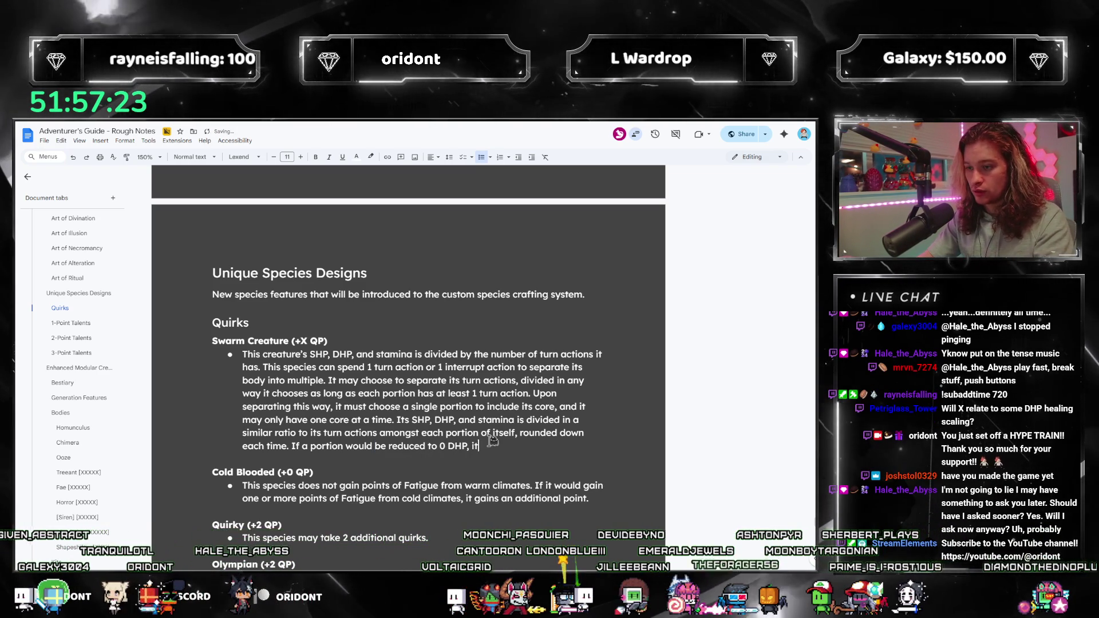
text( loses the attached turn )
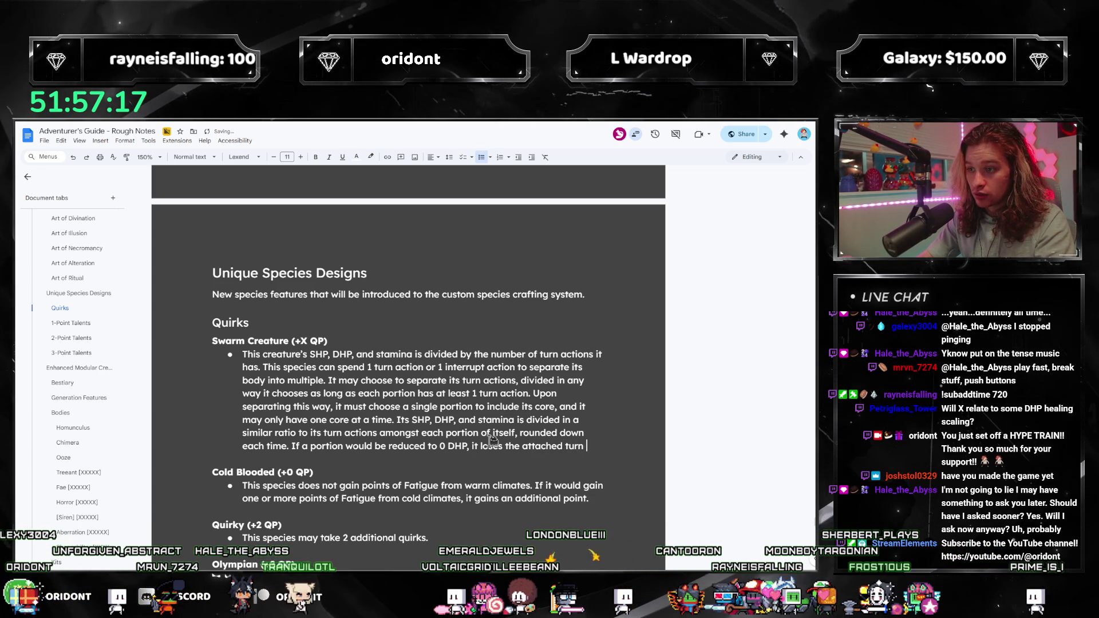
text(actions )
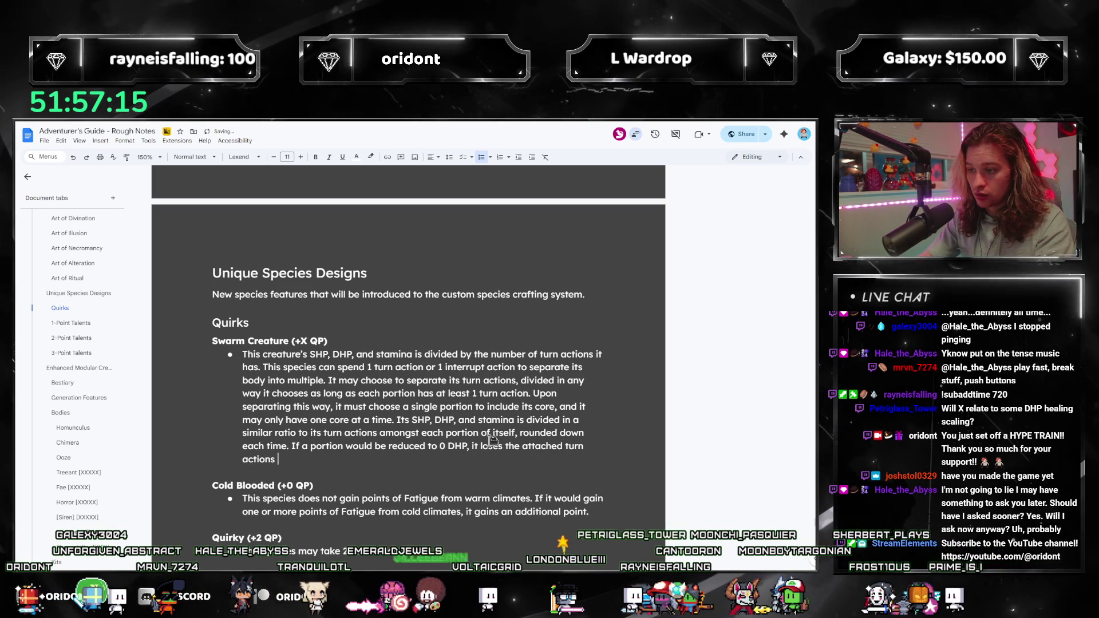
text(until the DHP is restored. Upon completing a)
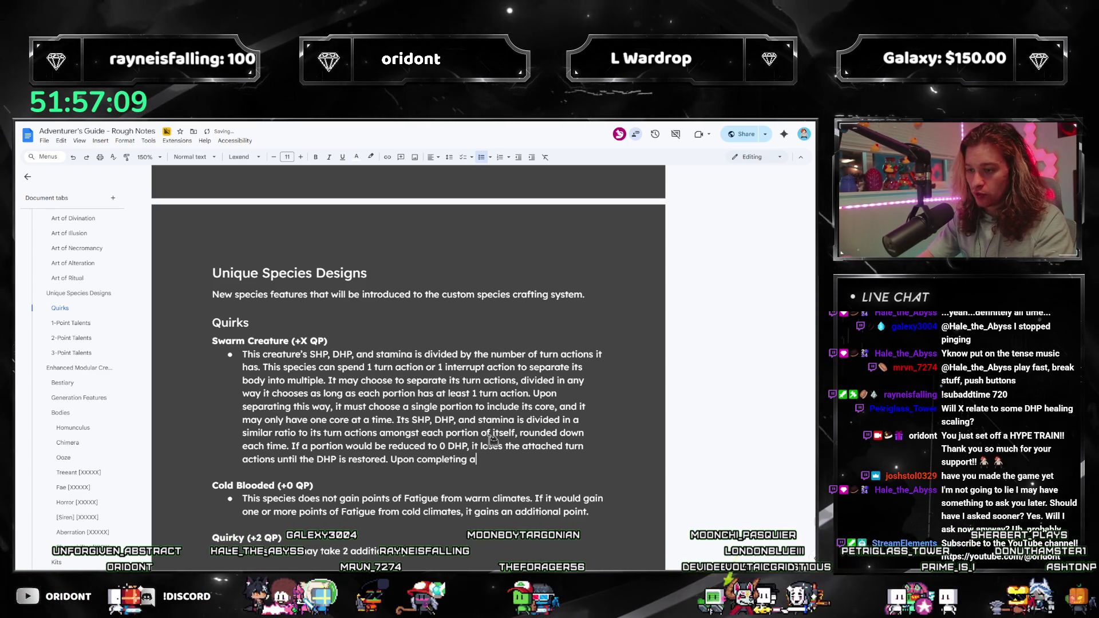
text( rest, it regains)
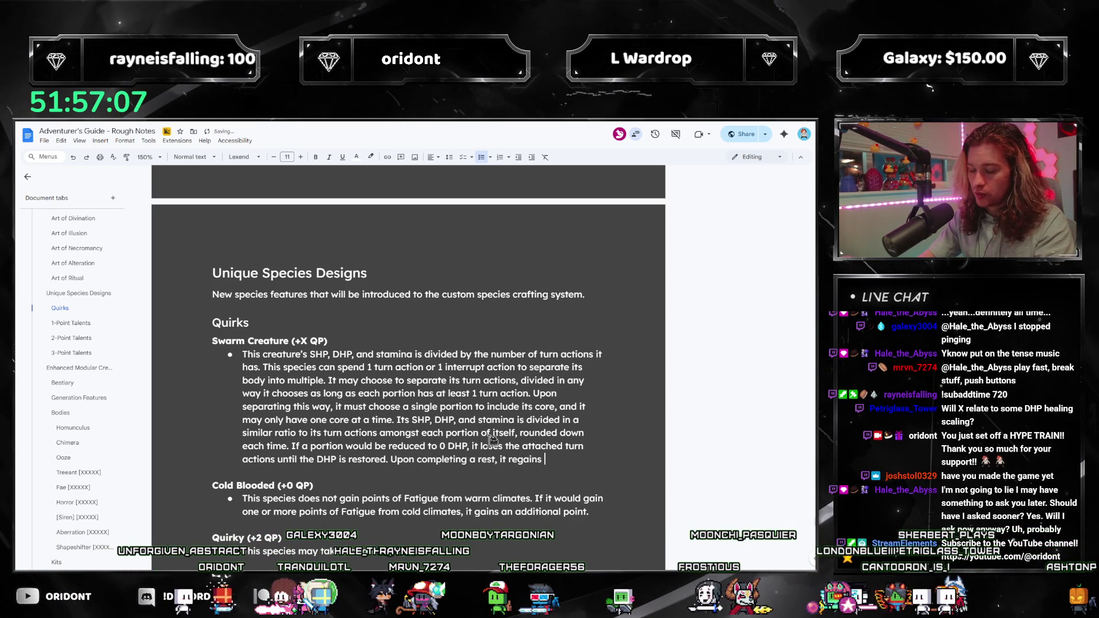
text( half of its maximum DHP)
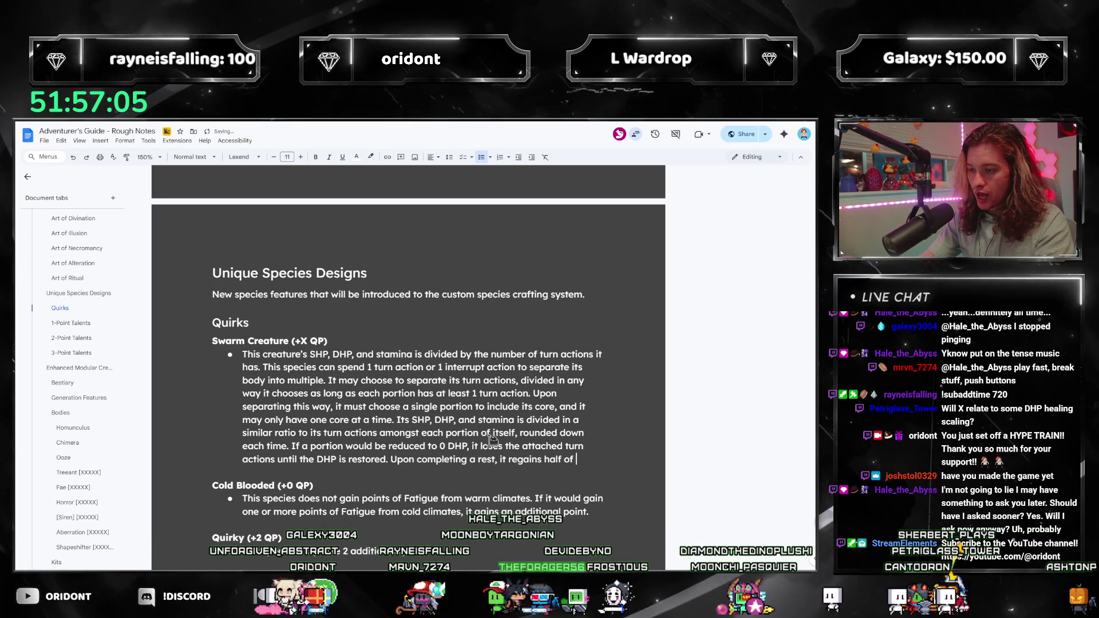
text(, round)
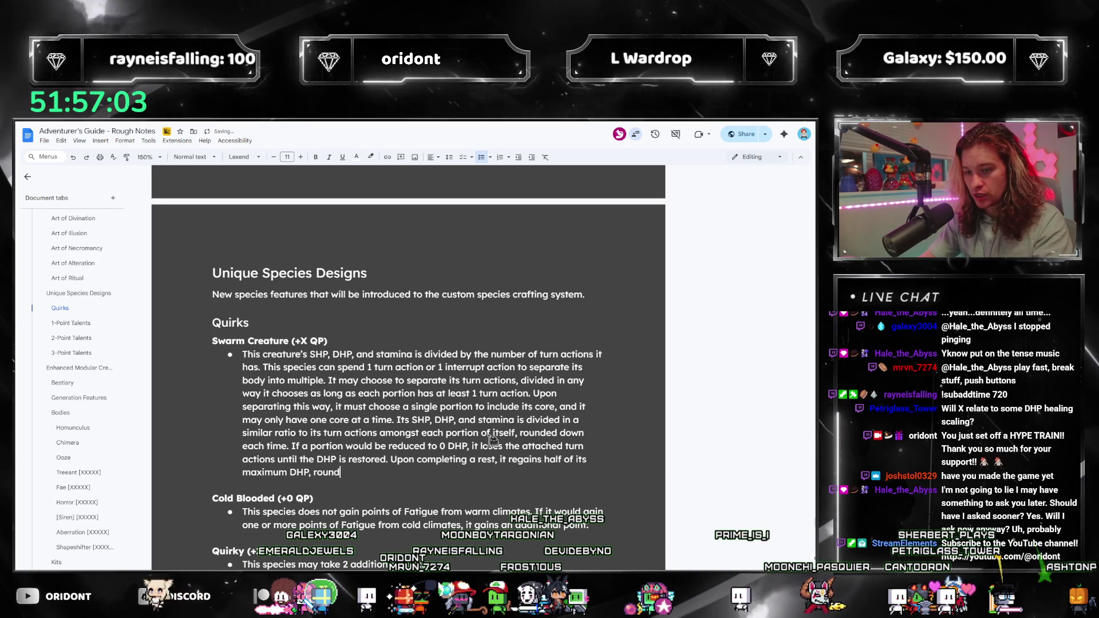
text(ed up, and)
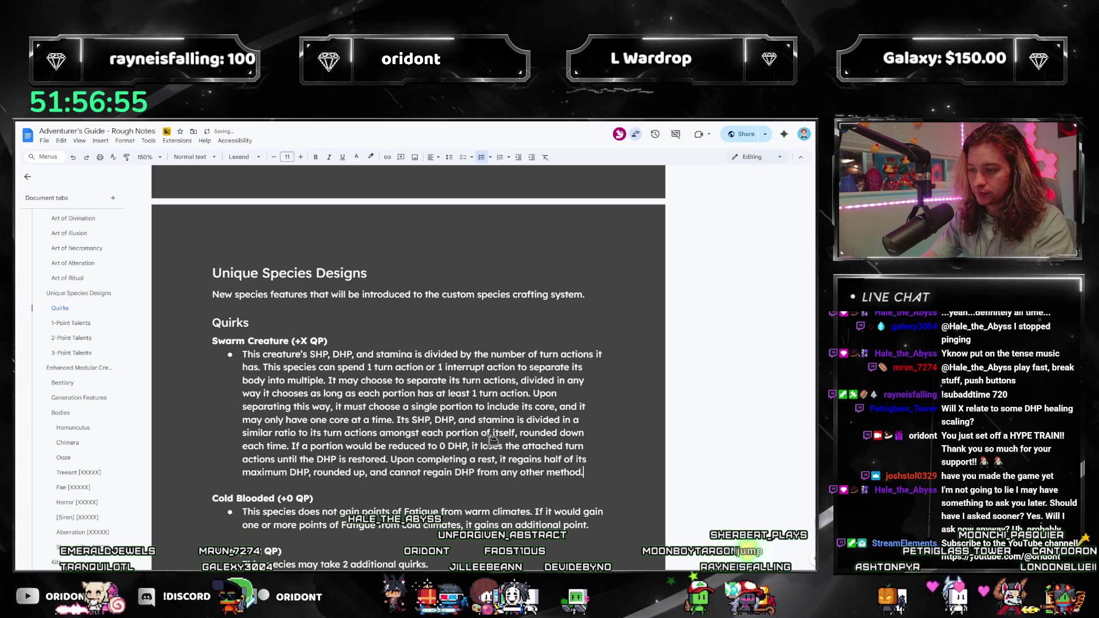
End with 'This creature is considered an abomination unless another quirk would change its creature type.'.
key(BackSpace)
key(BackSpace)
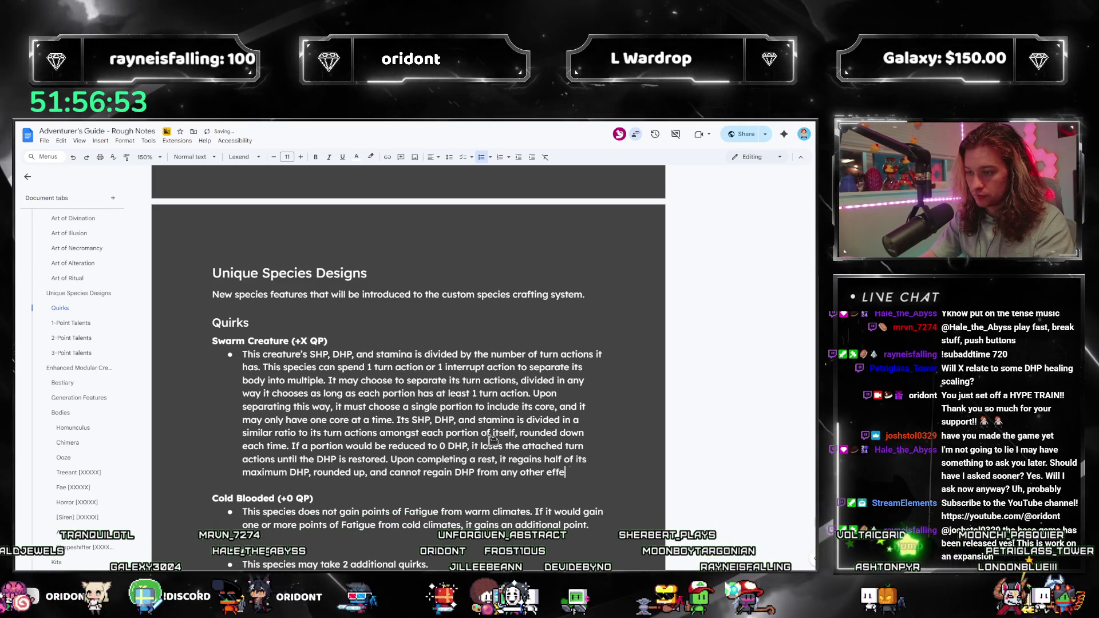
text(effect. This)
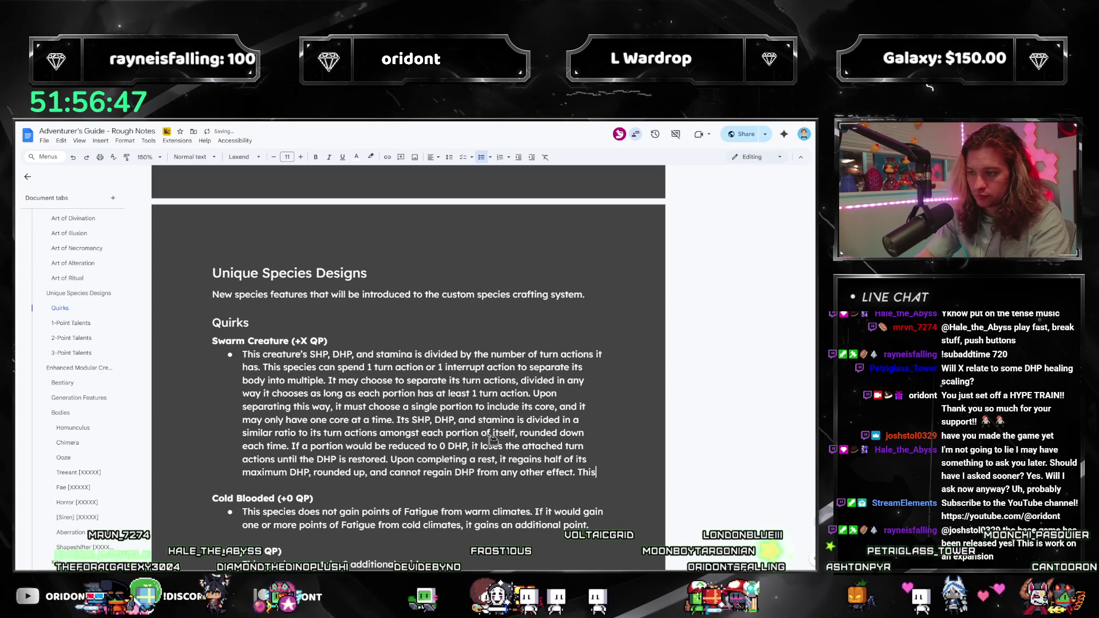
text(creatu)
key(BackSpace)
key(BackSpace)
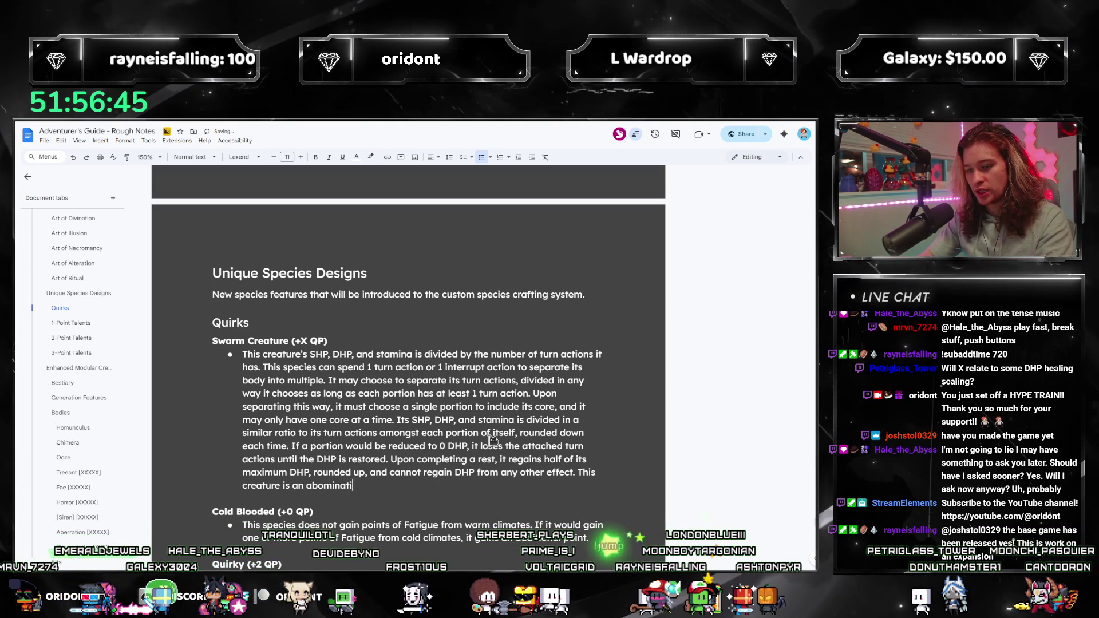
key(BackSpace)
key(BackSpace)
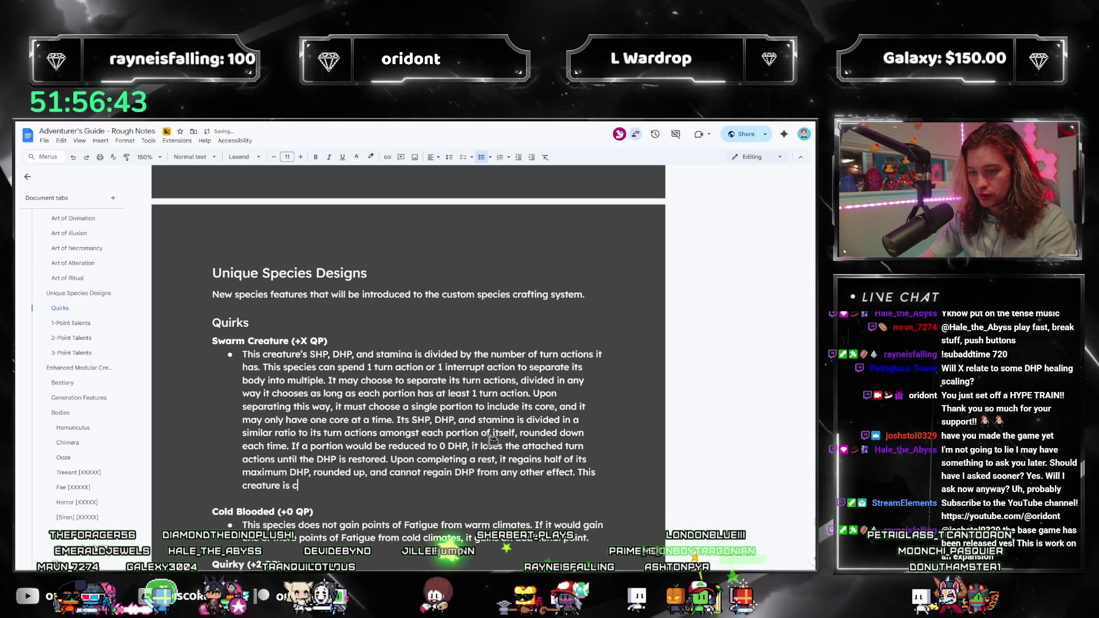
text(considered an abomination unless another quirk)
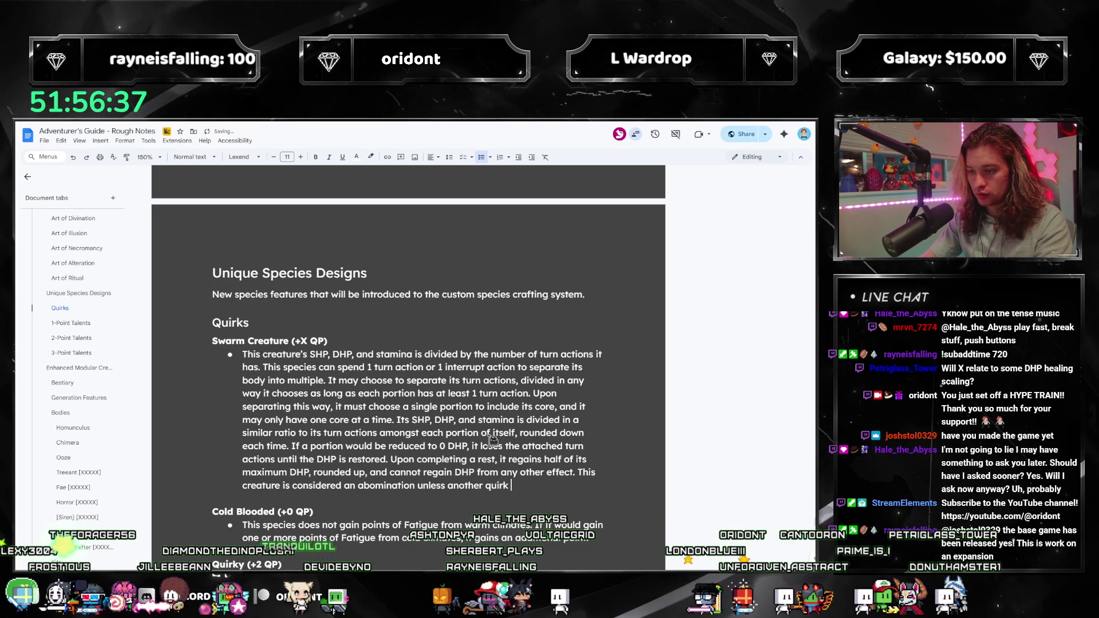
text(its crea)
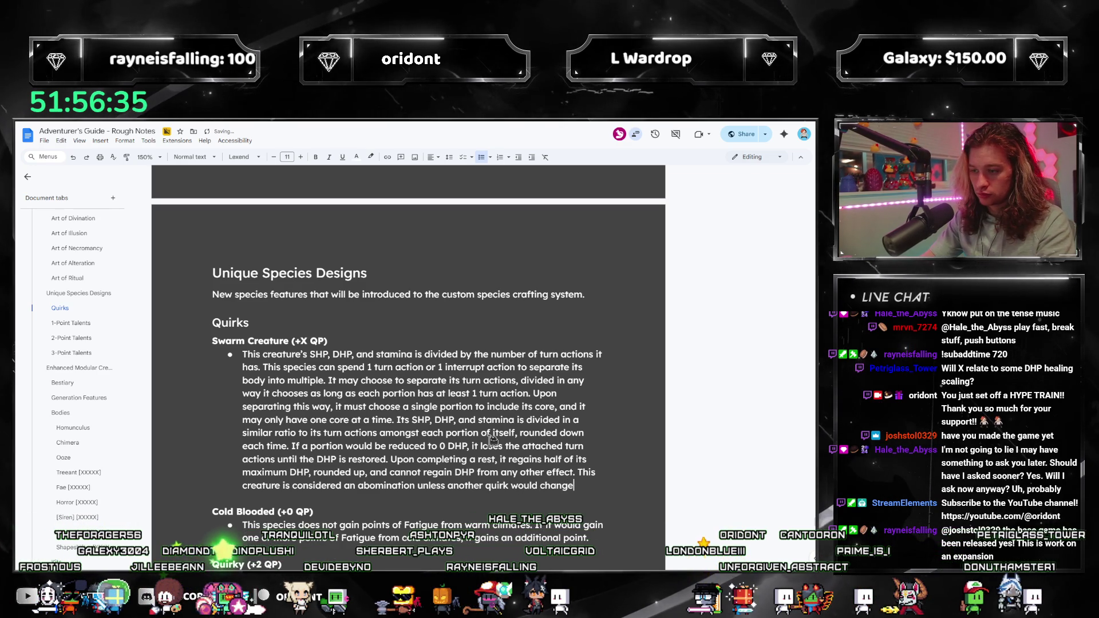
text(ture type.)
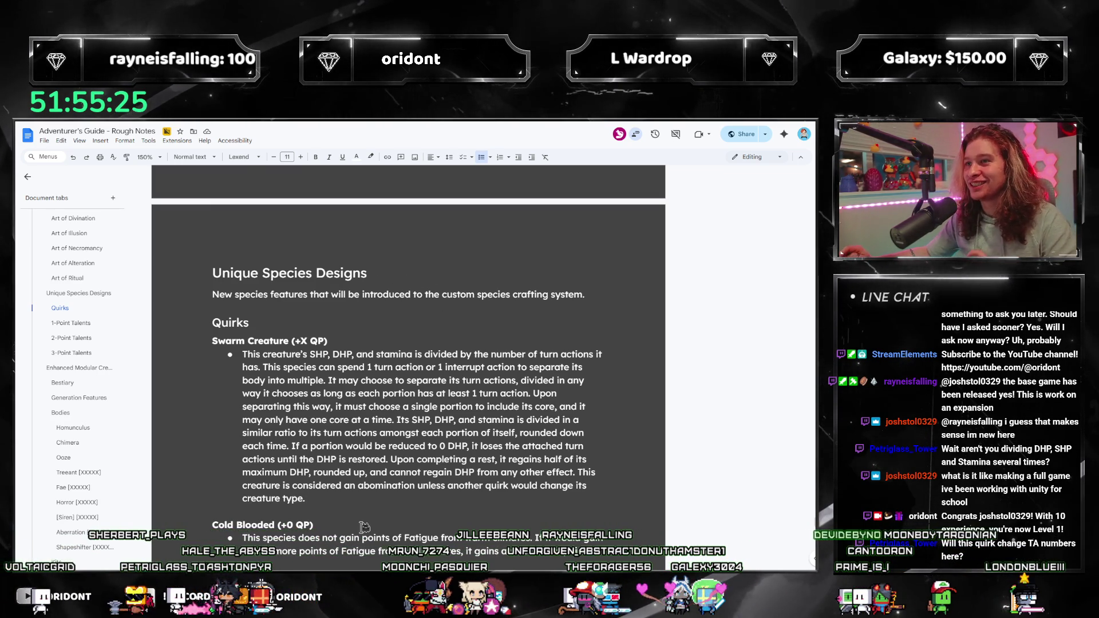
Insert that temporary additional turn actions skip the division and go to one chosen portion each time.
click(334, 496)
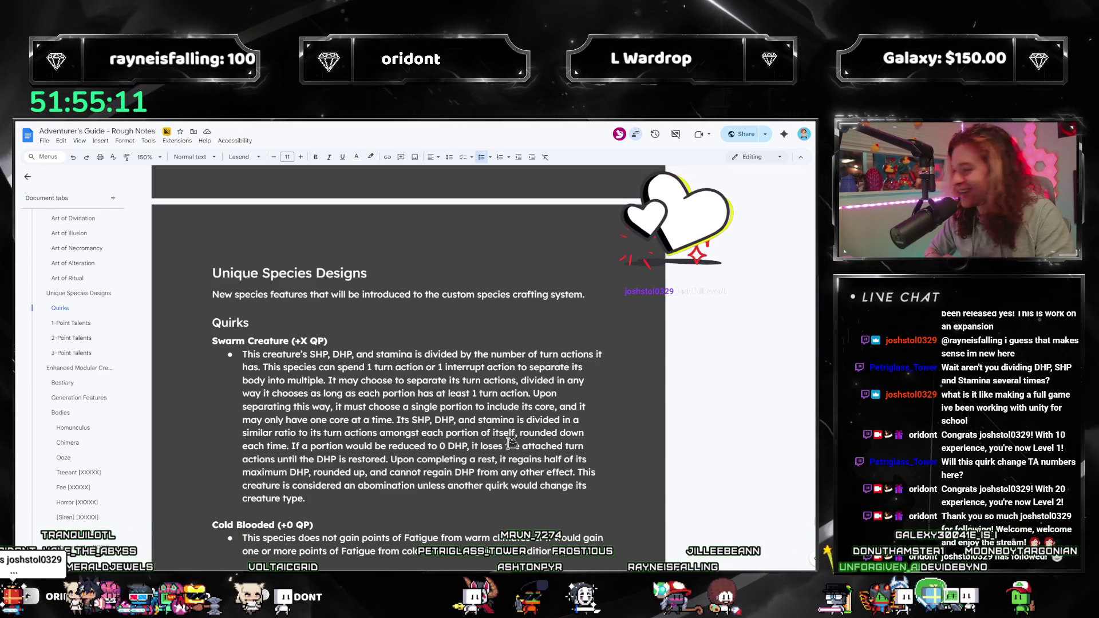
click(596, 390)
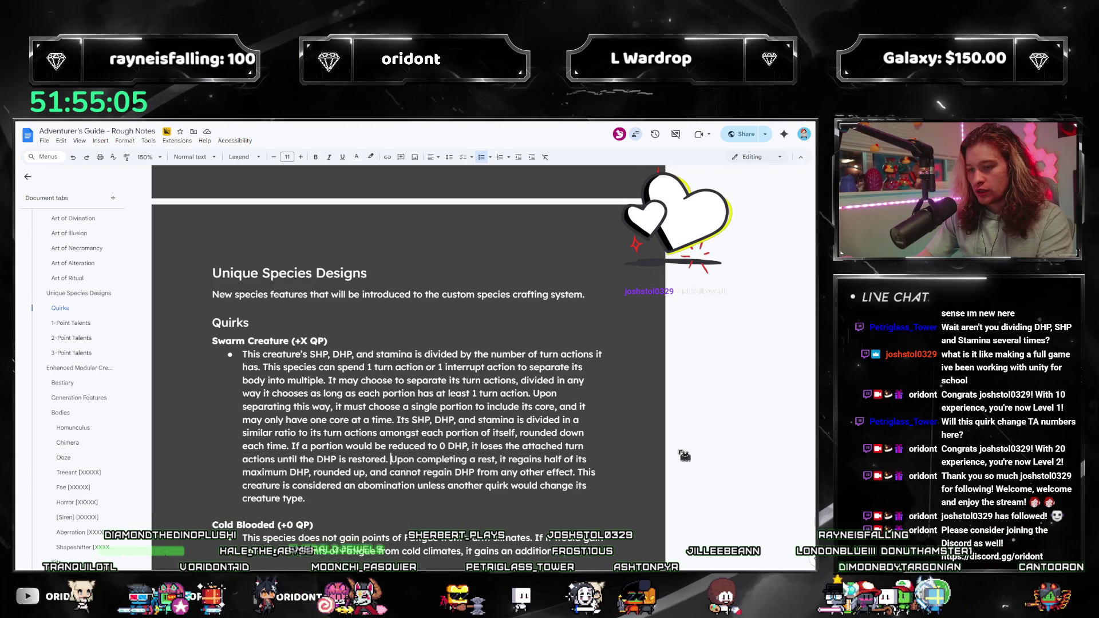
text(Temporary )
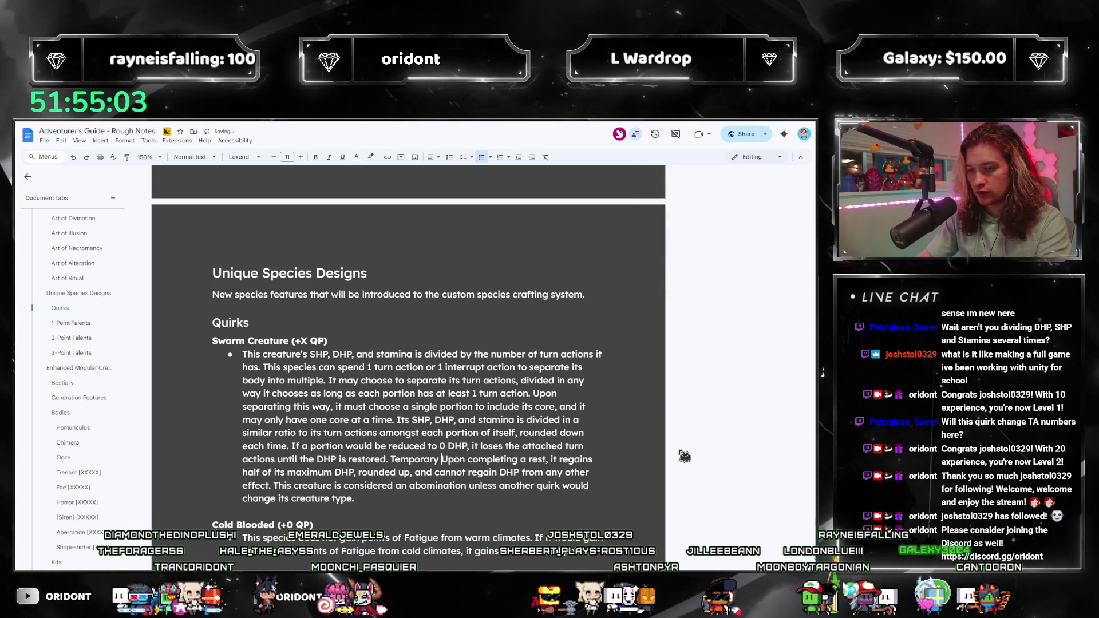
text(additional turn actions )
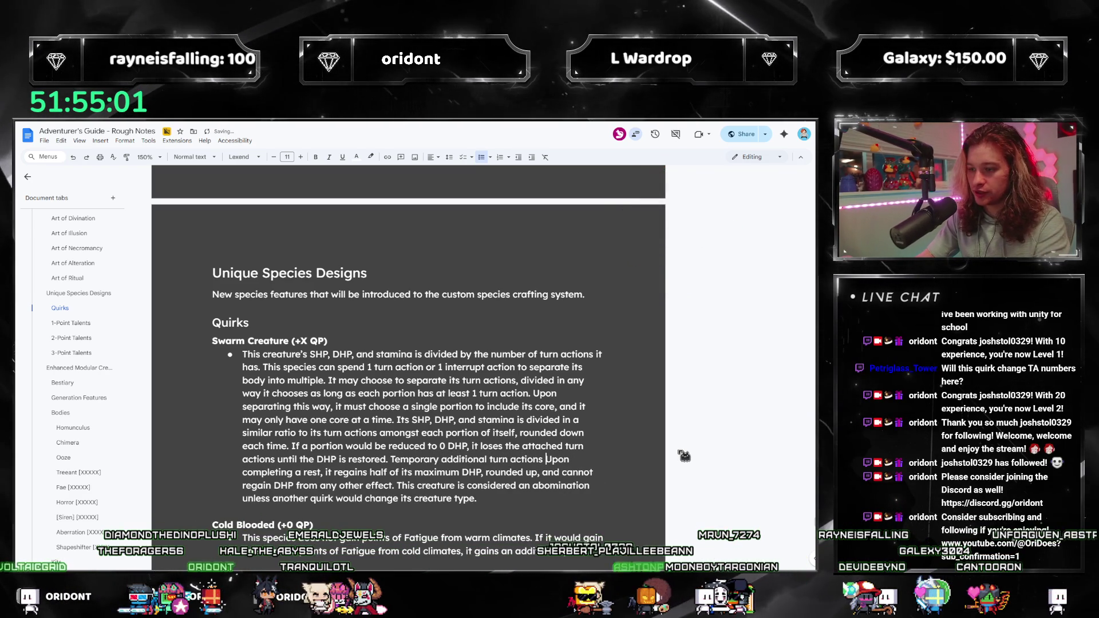
text(do not affect)
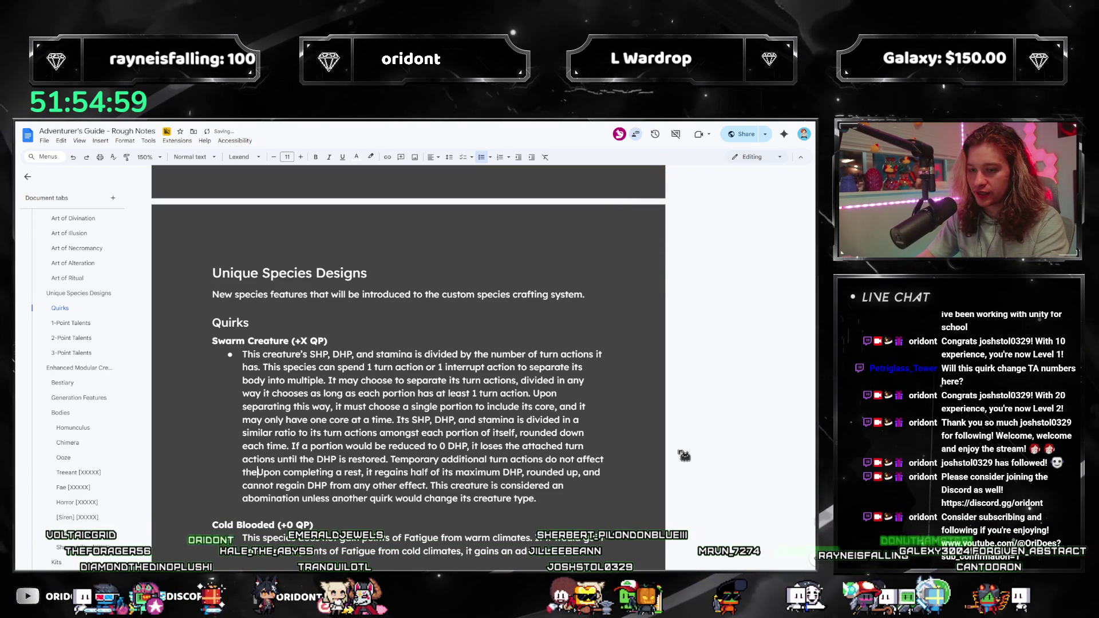
text( the divisio)
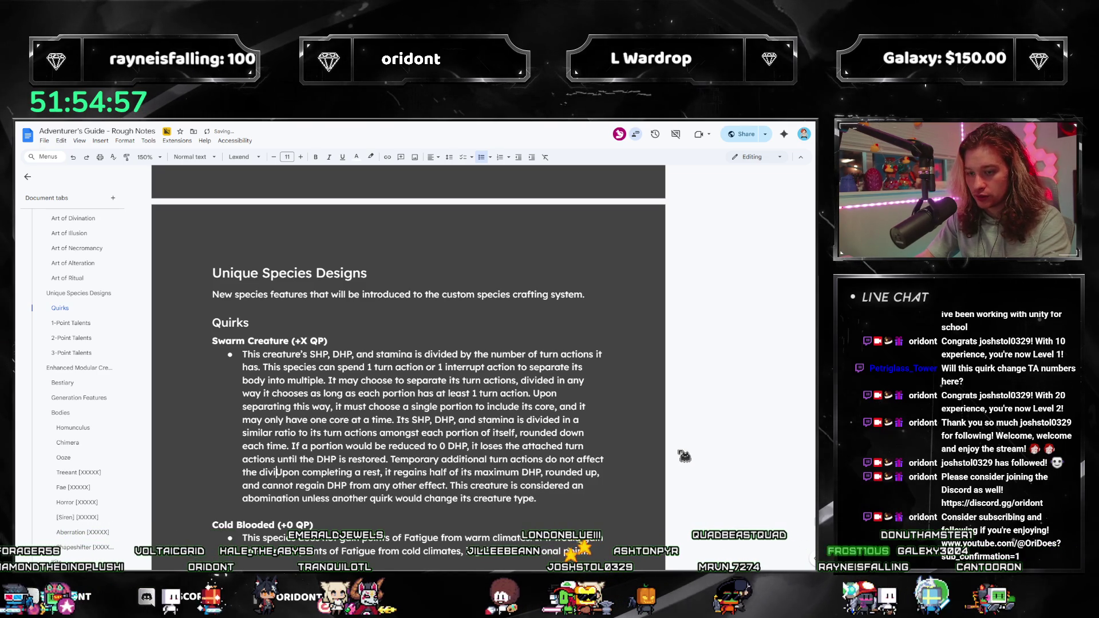
text(n and a single entity)
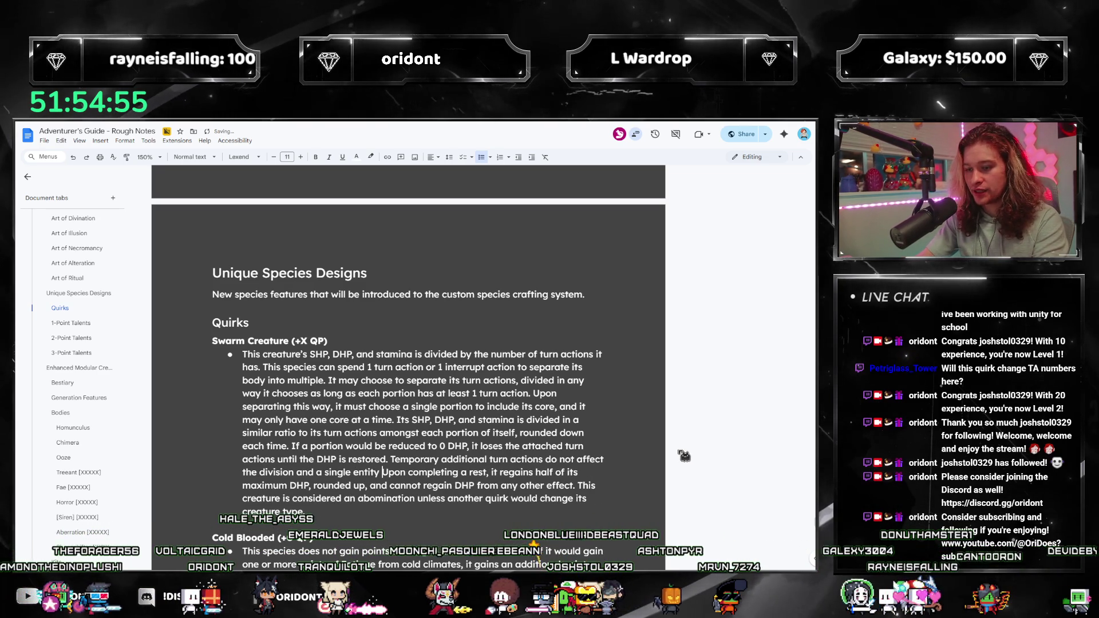
key(BackSpace)
key(BackSpace)
key(BackSpace)
text(porito)
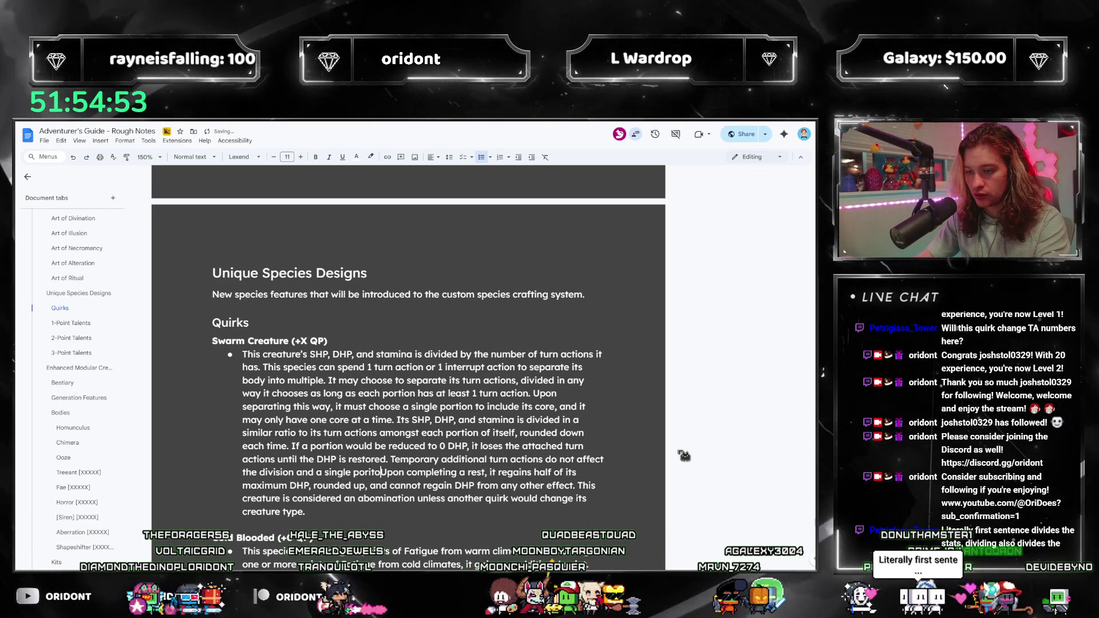
key(BackSpace)
key(BackSpace)
key(BackSpace)
text(tion must be chosen each time)
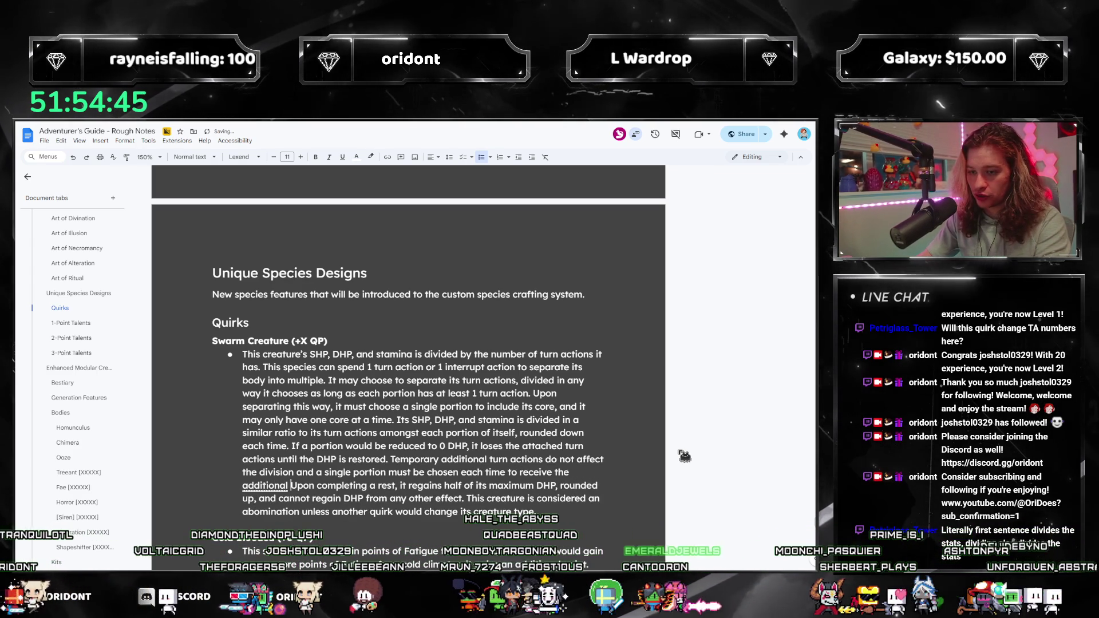
text(turn actions)
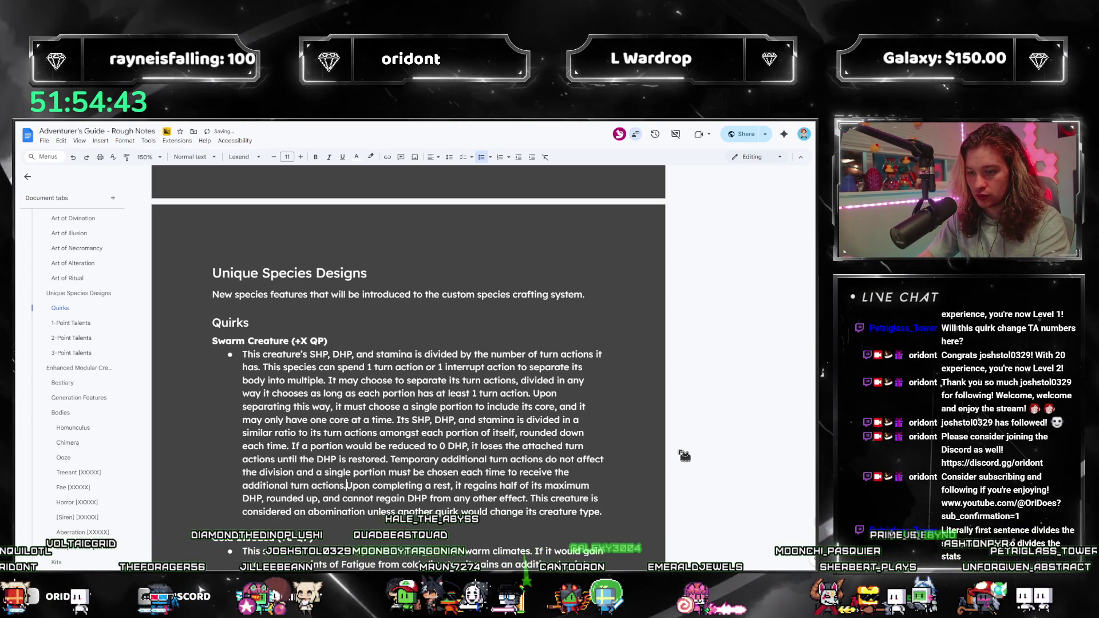
text(. )
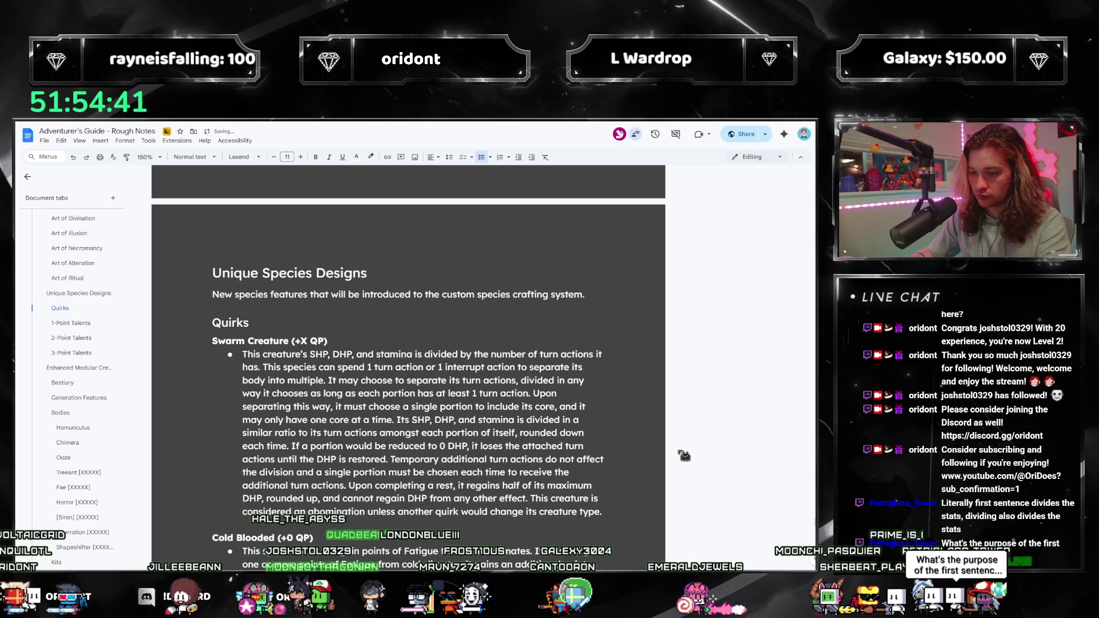
text(Eac)
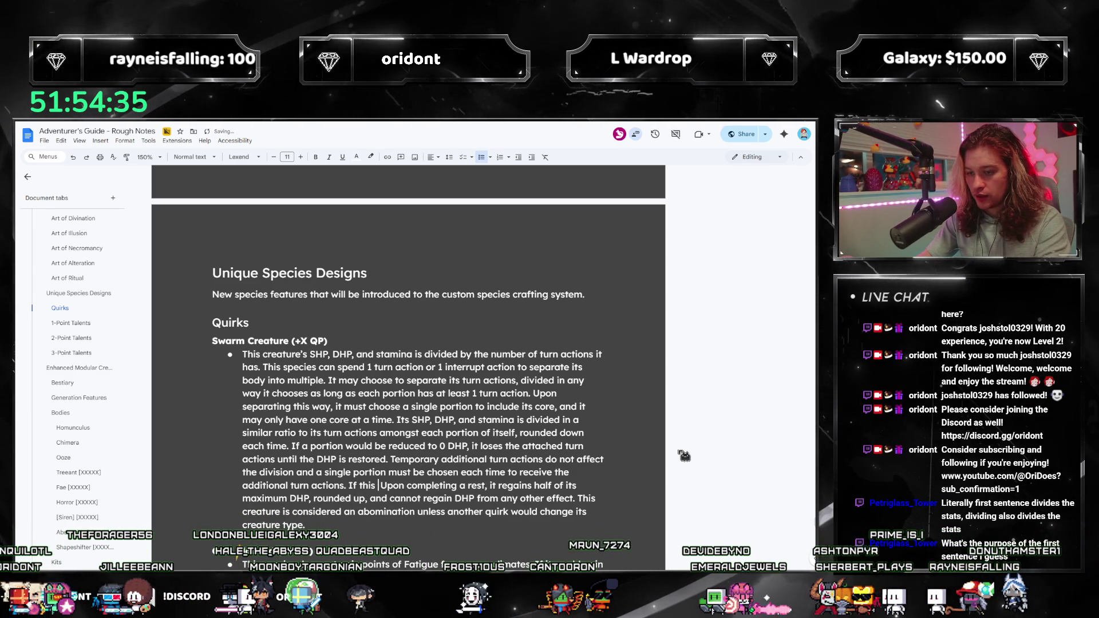
text(creature is p)
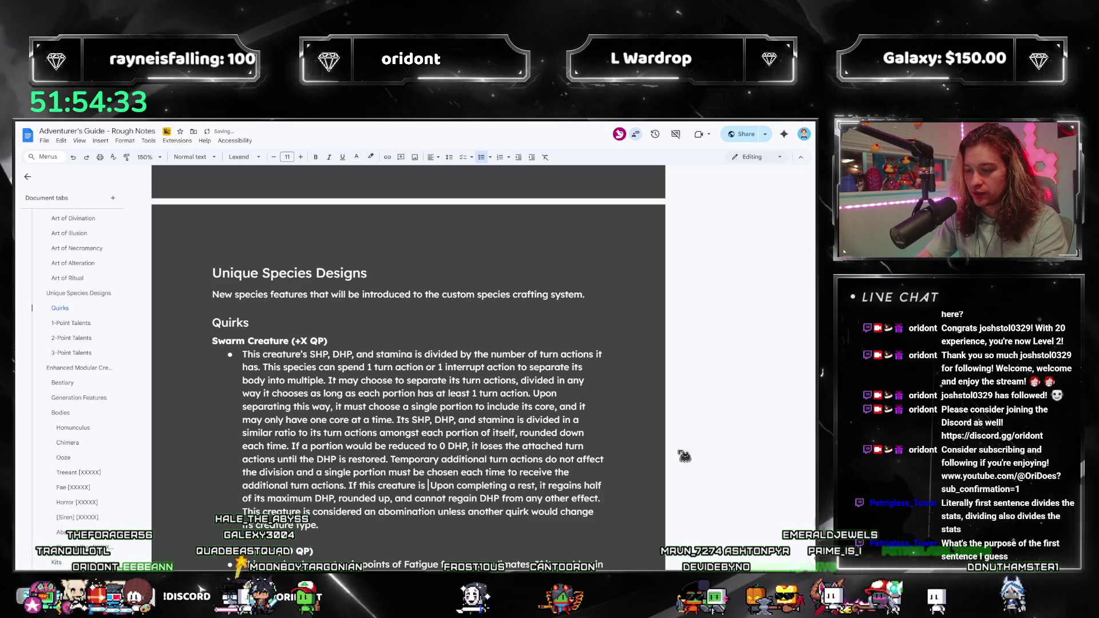
text(lit, each portion )
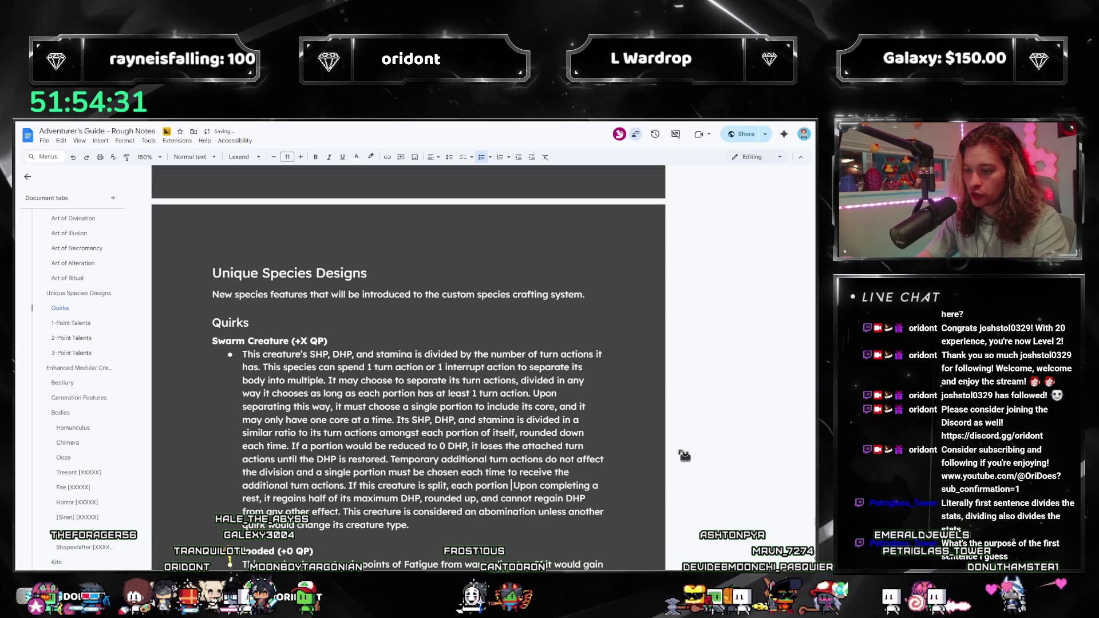
text(has 1)
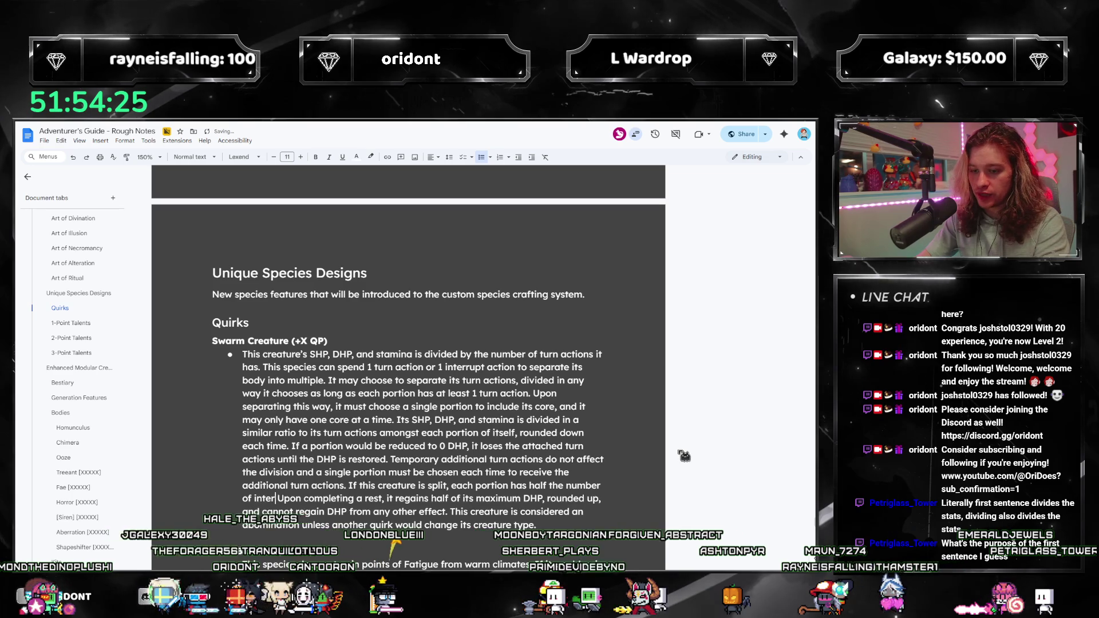
Finish the sentence: when split, each portion has half the total interrupt actions, rounded up.
text(rupt actions, rounded up.)
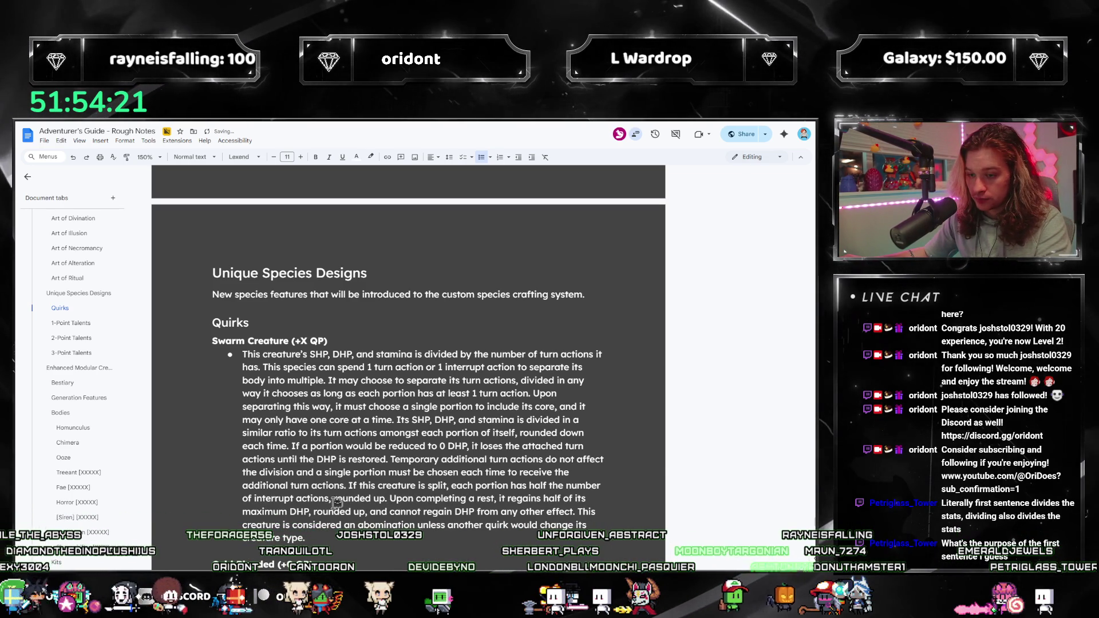
click(253, 498)
text(total)
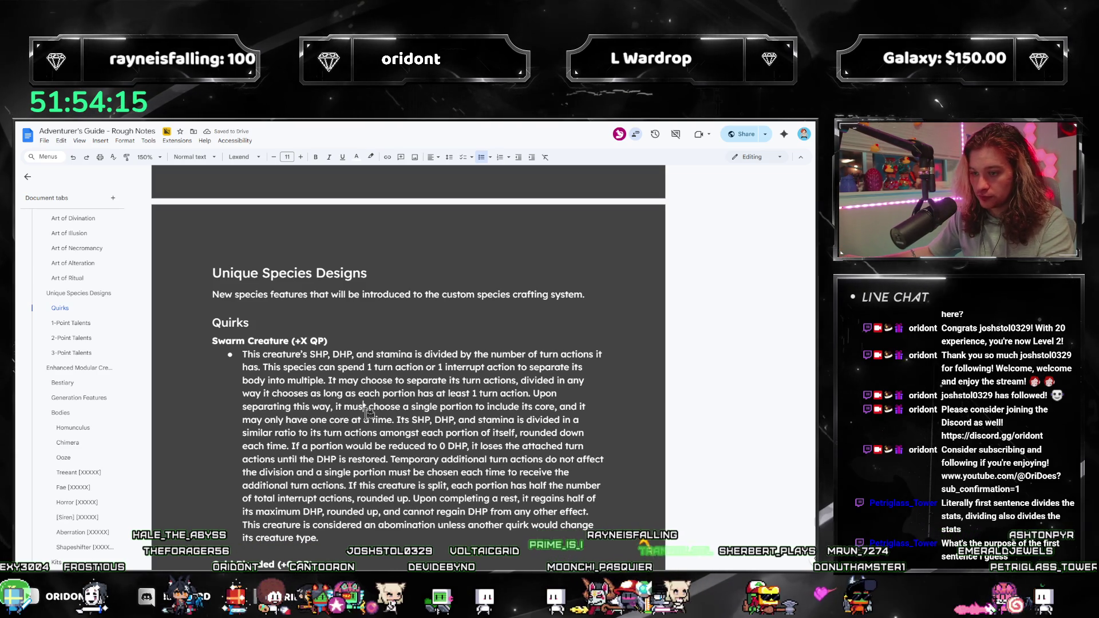
click(531, 446)
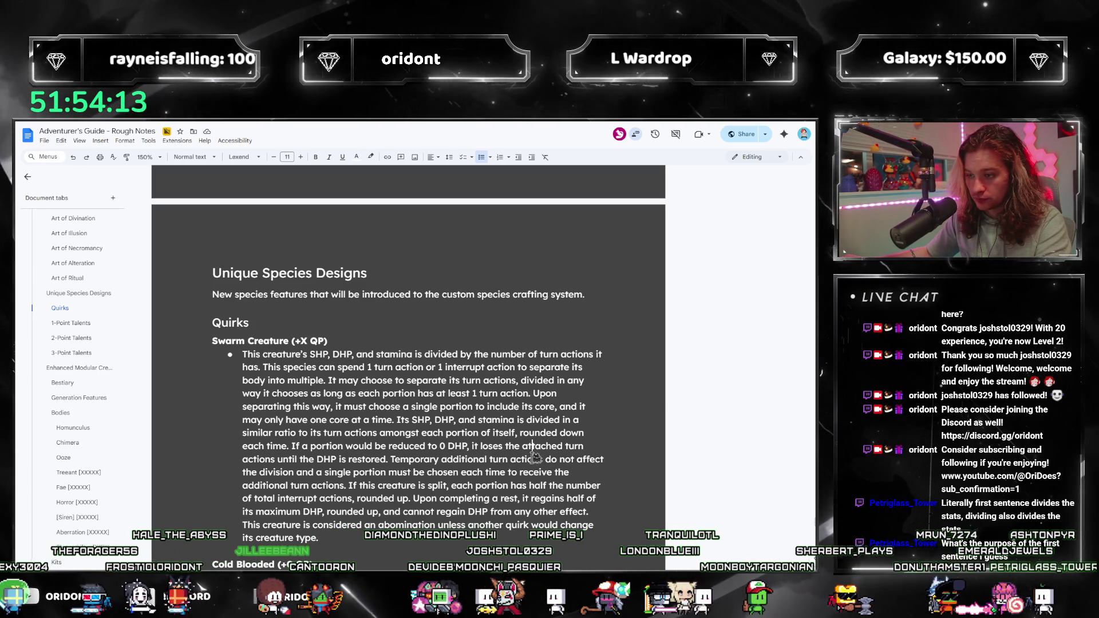
click(389, 460)
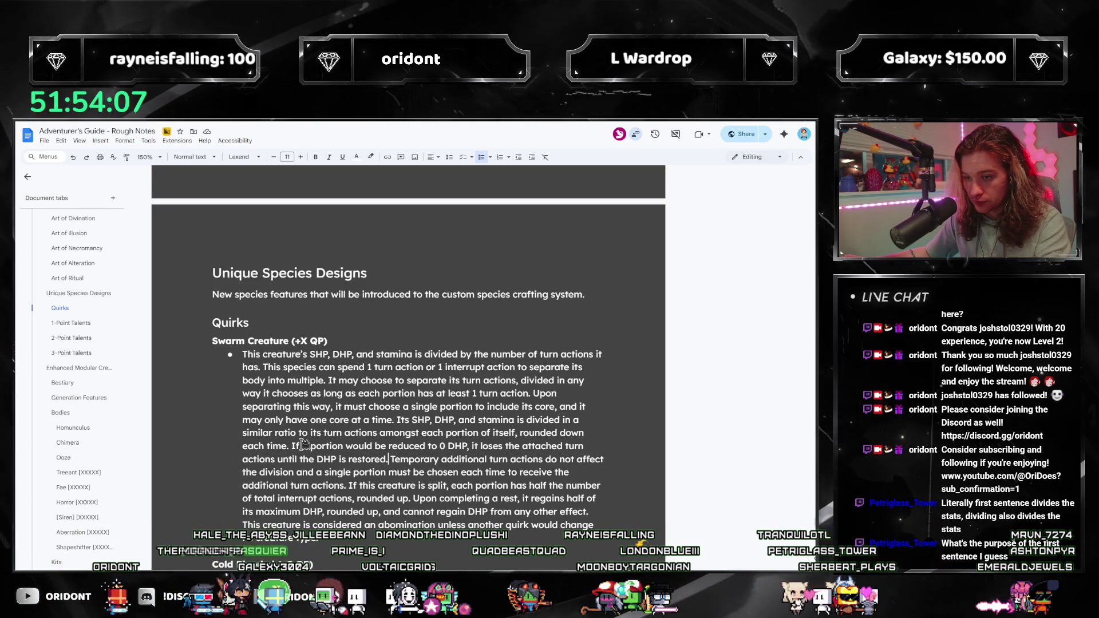
text(, a)
Add that a portion moved further than 20 meters from the core also loses its turn actions.
key(BackSpace)
text(though it take)
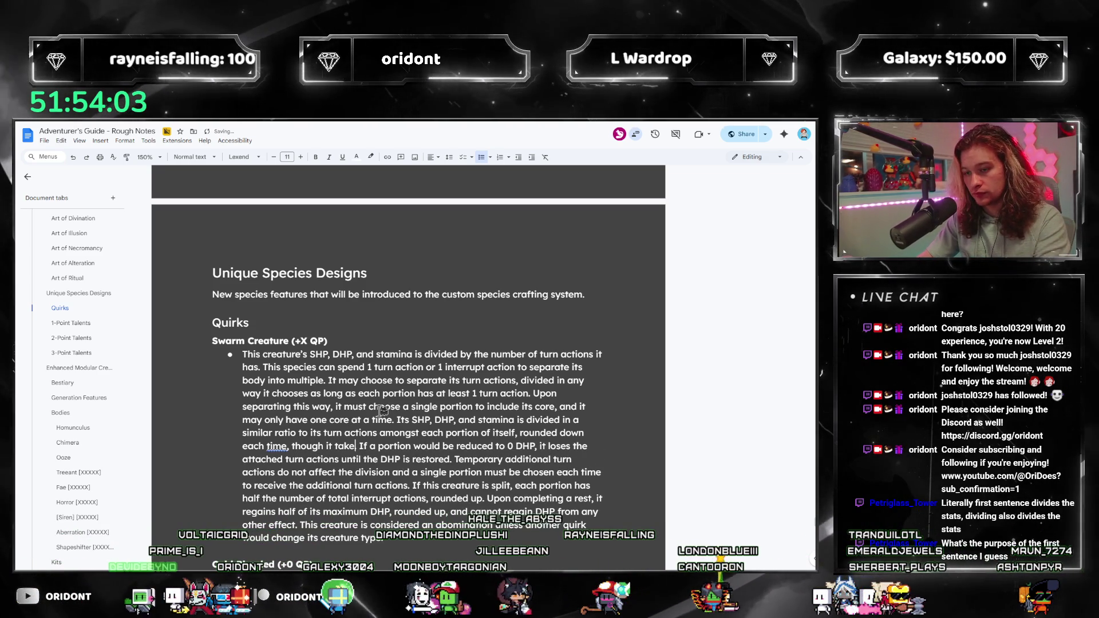
key(BackSpace)
key(BackSpace)
key(BackSpace)
text(.)
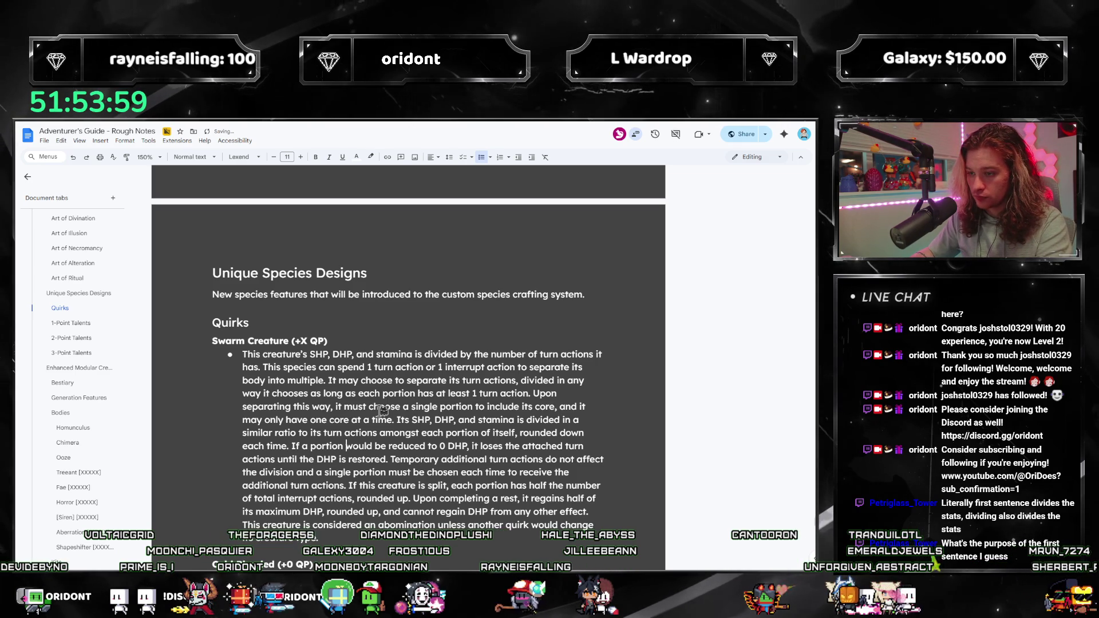
text( or would )
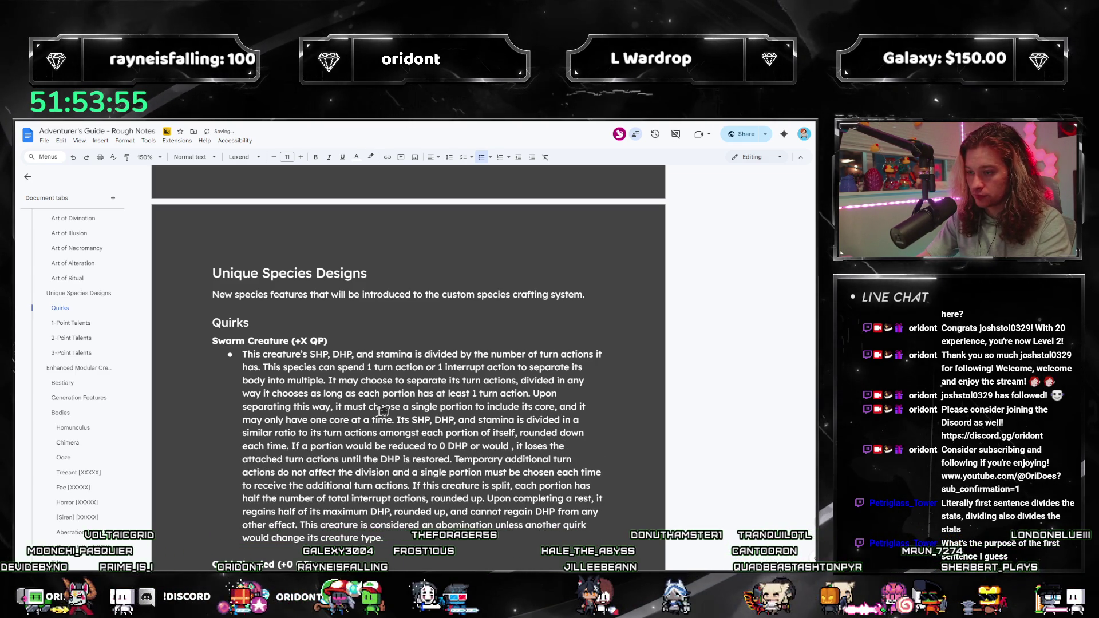
text(b)
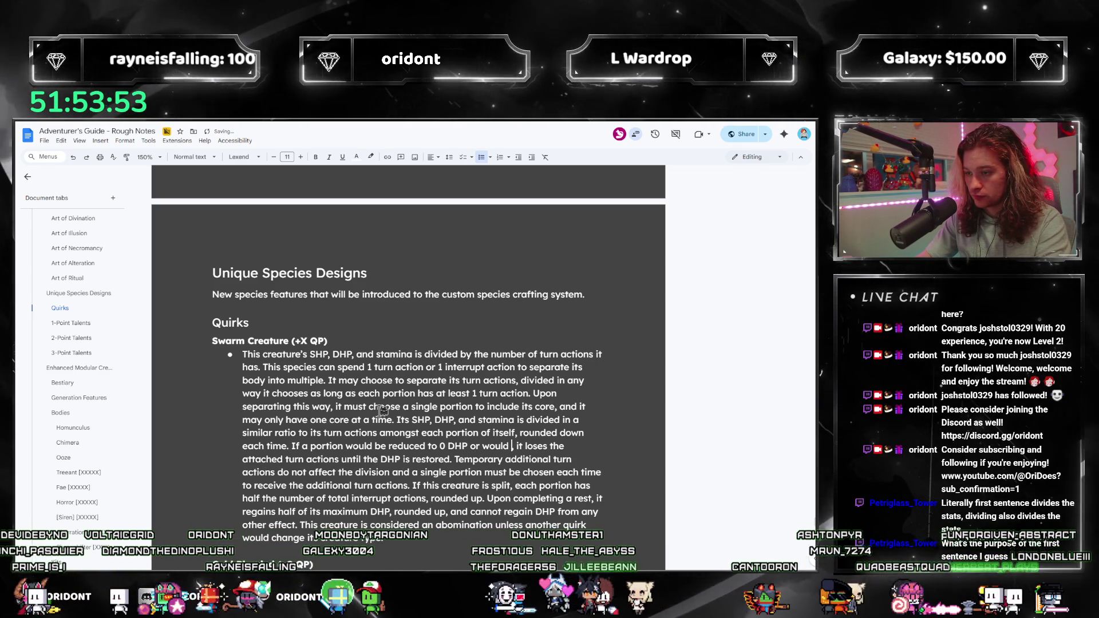
text(e )
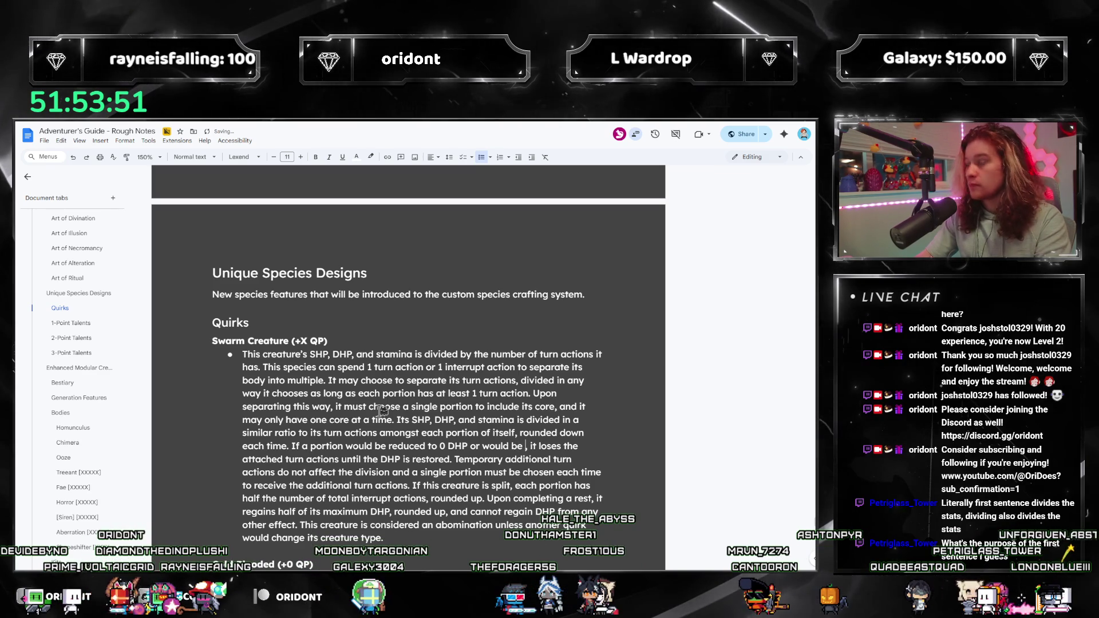
text(moved fur)
text( than )
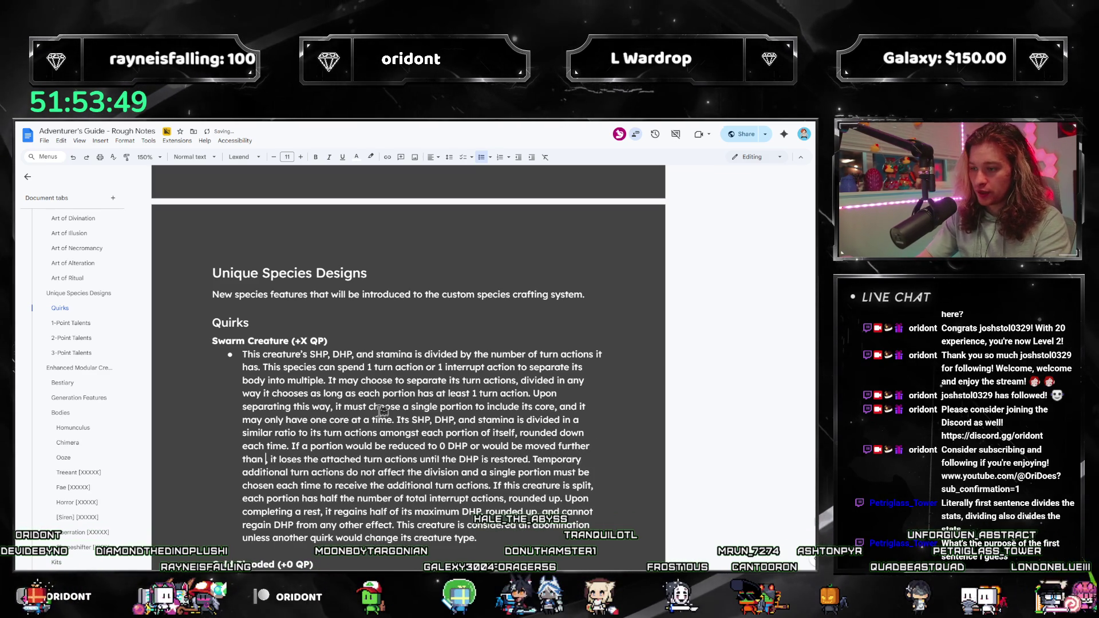
text(0 meters away fr)
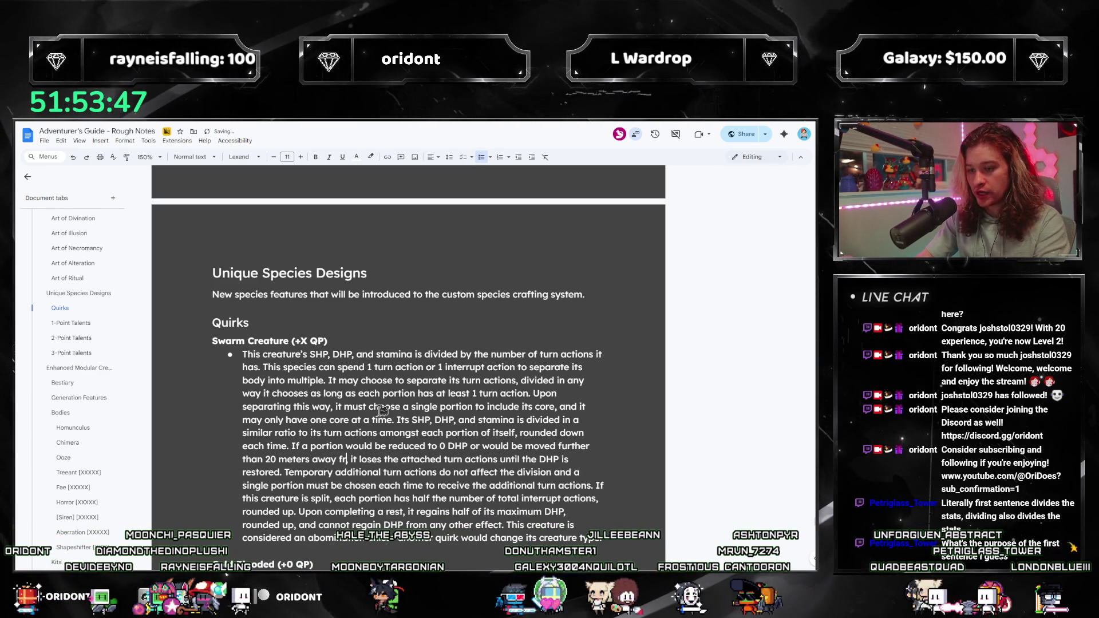
text(e)
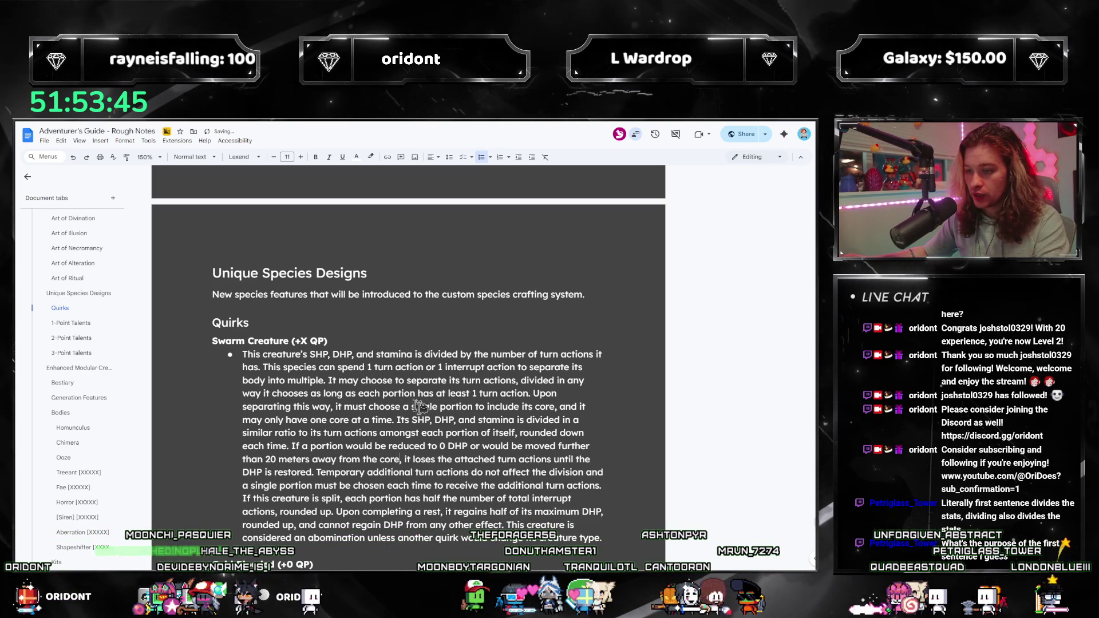
scroll(411, 399, down, 2)
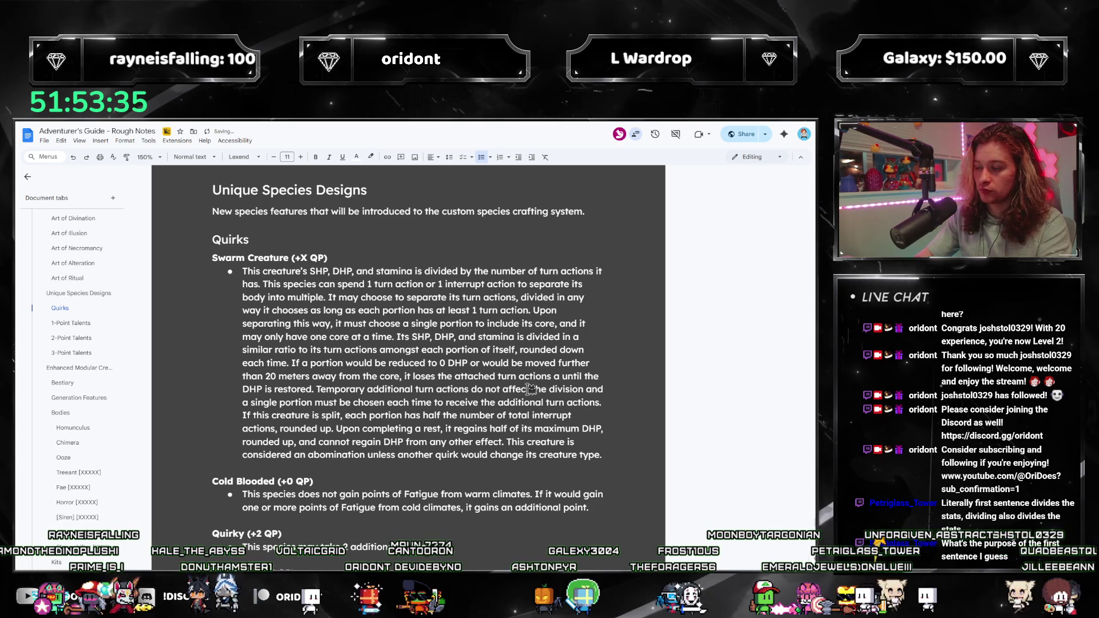
Reword to 'loses the attached portion and turn actions' and ignore the spelling flag on 'turn'.
key(BackSpace)
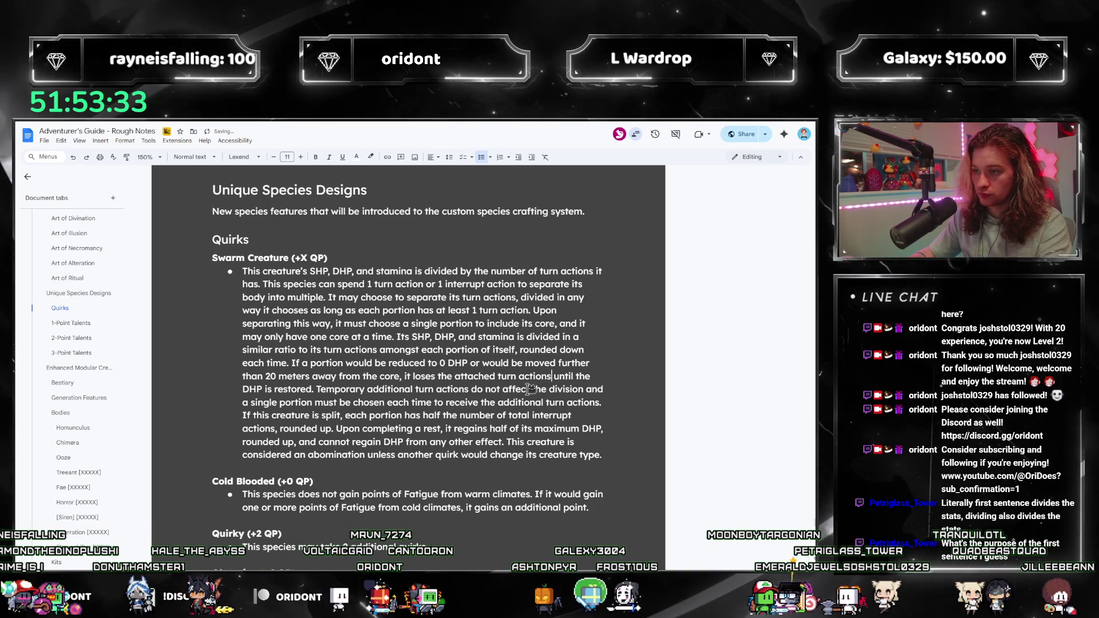
text(an)
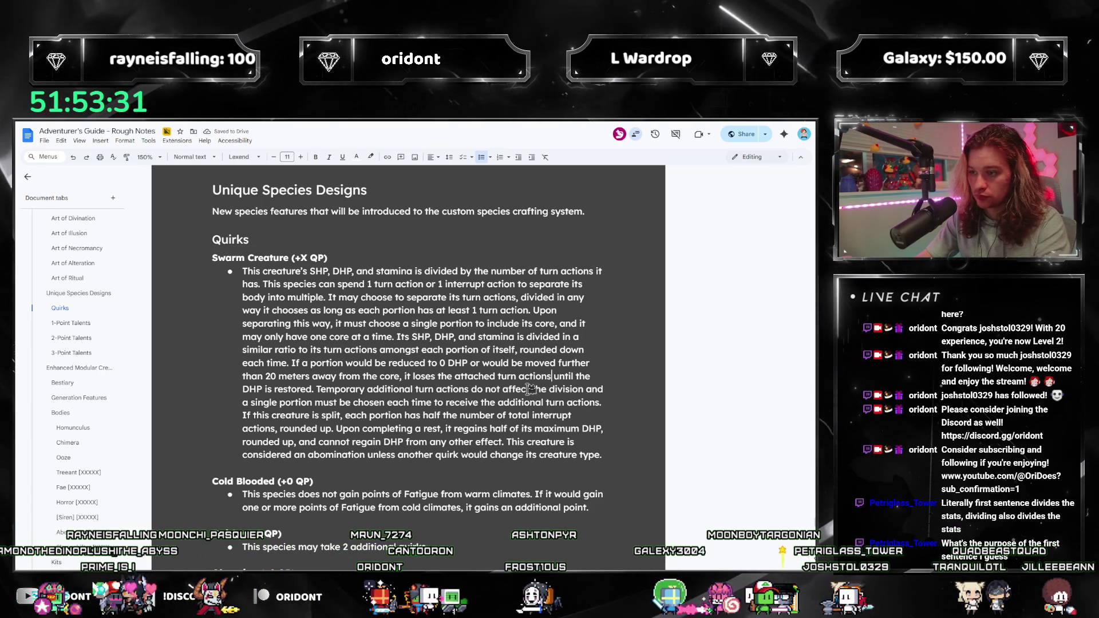
text(d)
key(BackSpace)
key(BackSpace)
key(BackSpace)
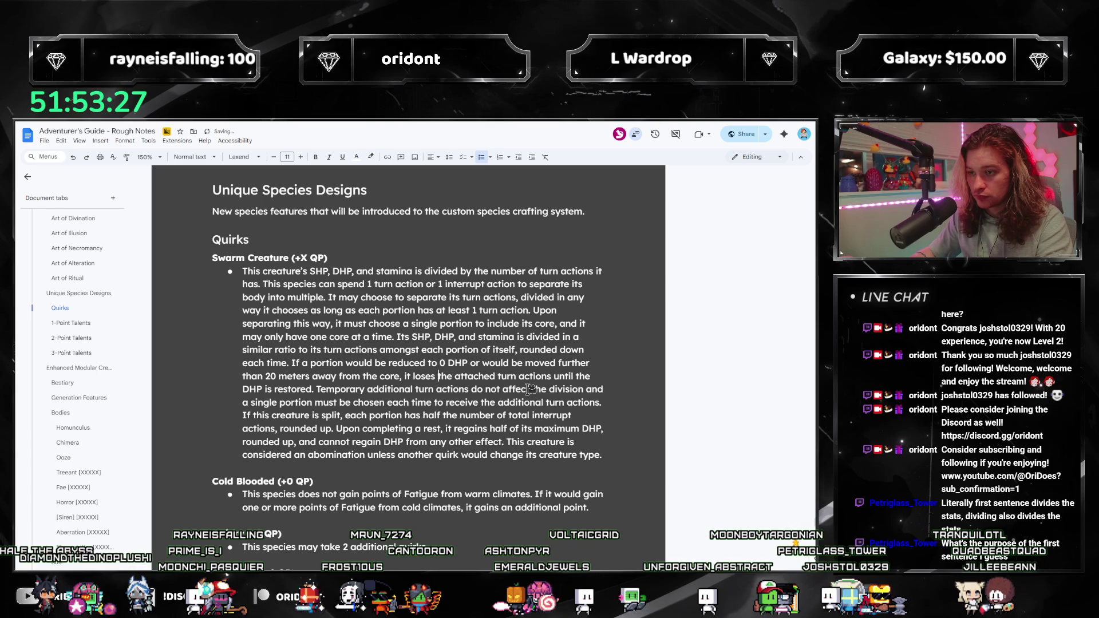
key(Right)
key(Right)
key(Right)
text(portion and)
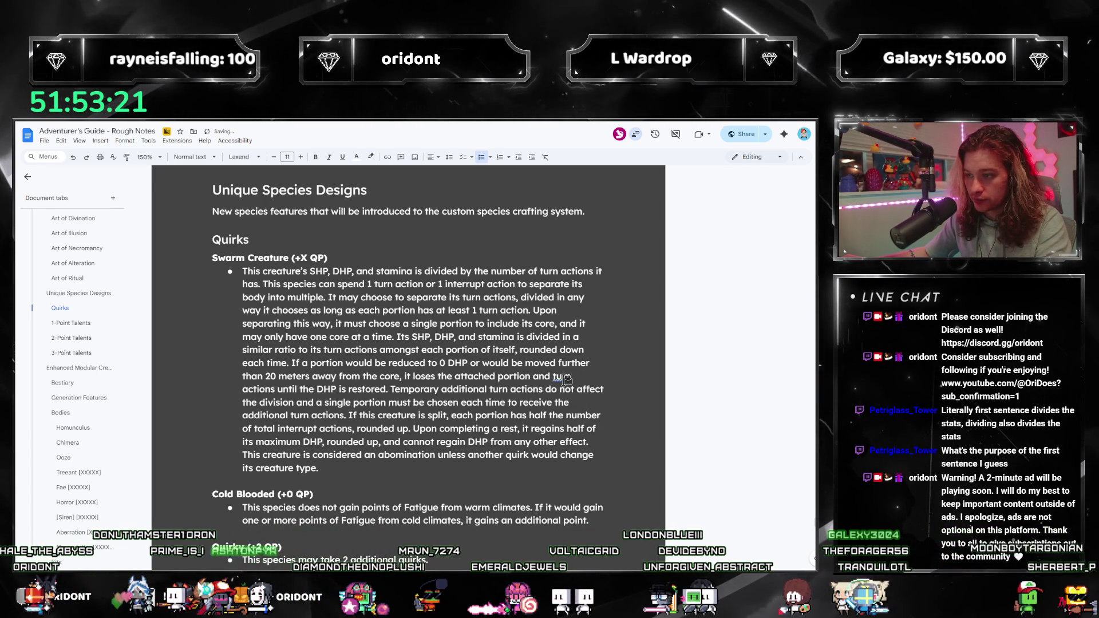
right_click(563, 378)
click(586, 437)
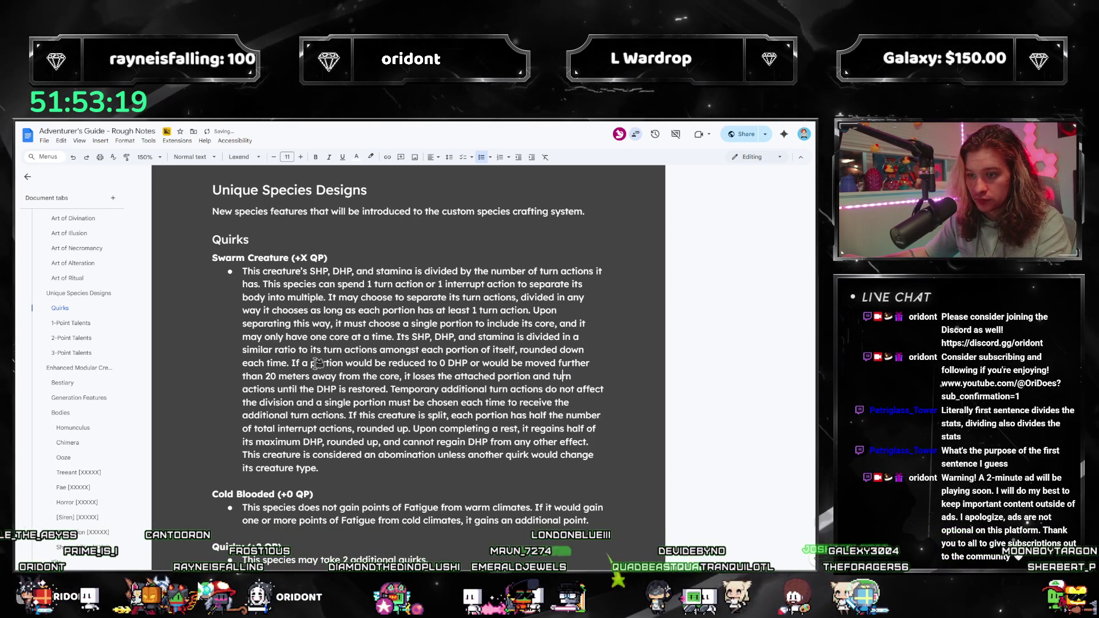
Review the rule's sentences and place the cursor in the additional-turn-actions sentence.
drag(302, 390, 573, 378)
click(522, 415)
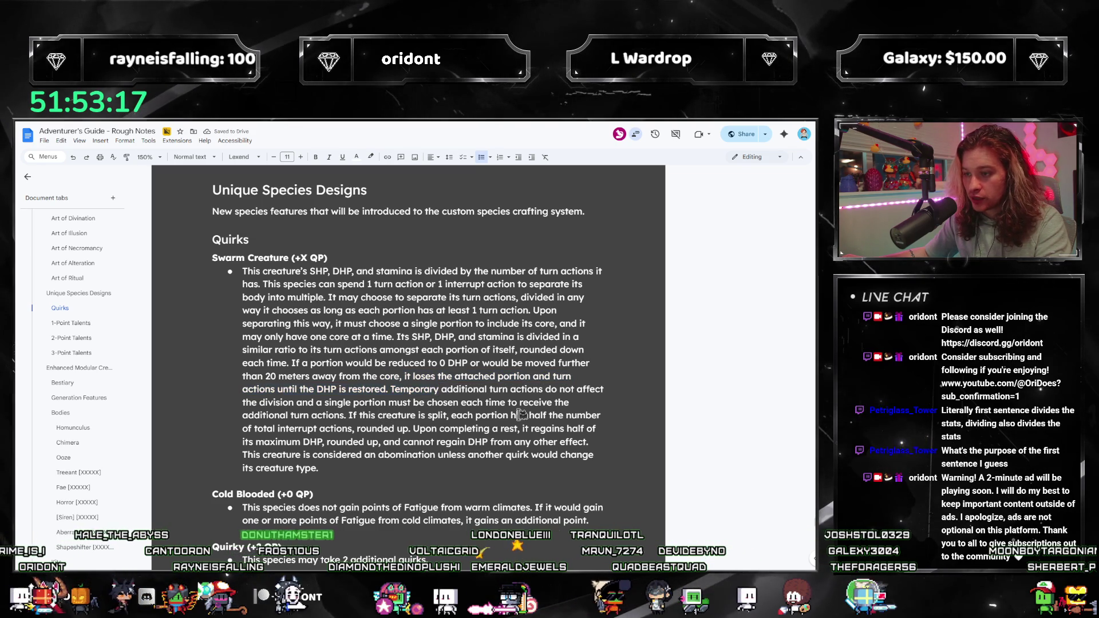
drag(251, 400, 401, 417)
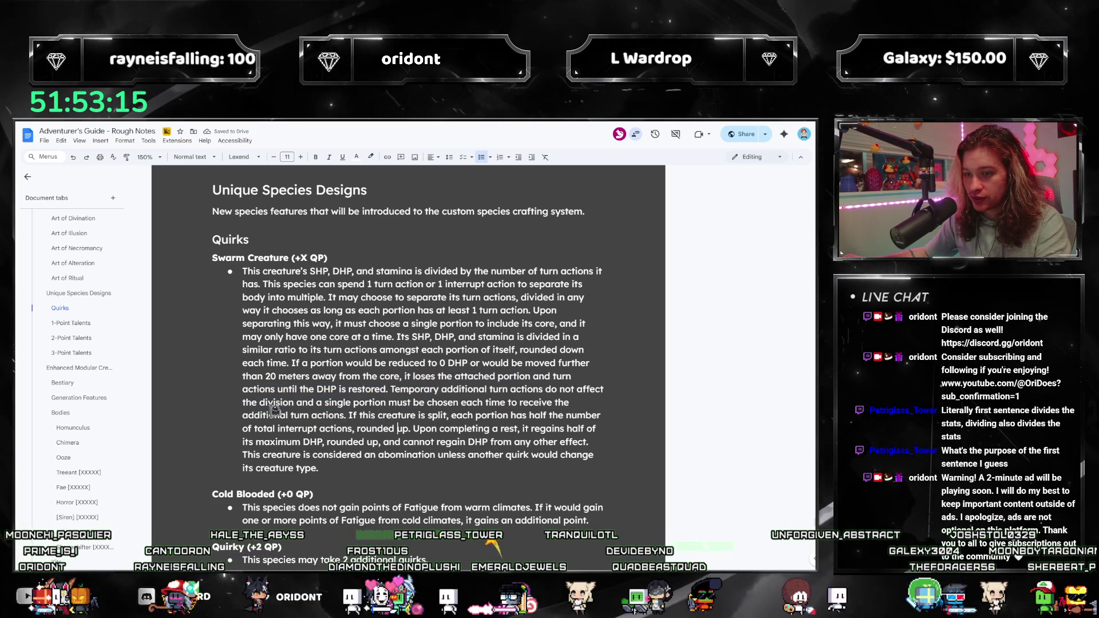
drag(316, 402, 483, 400)
click(328, 416)
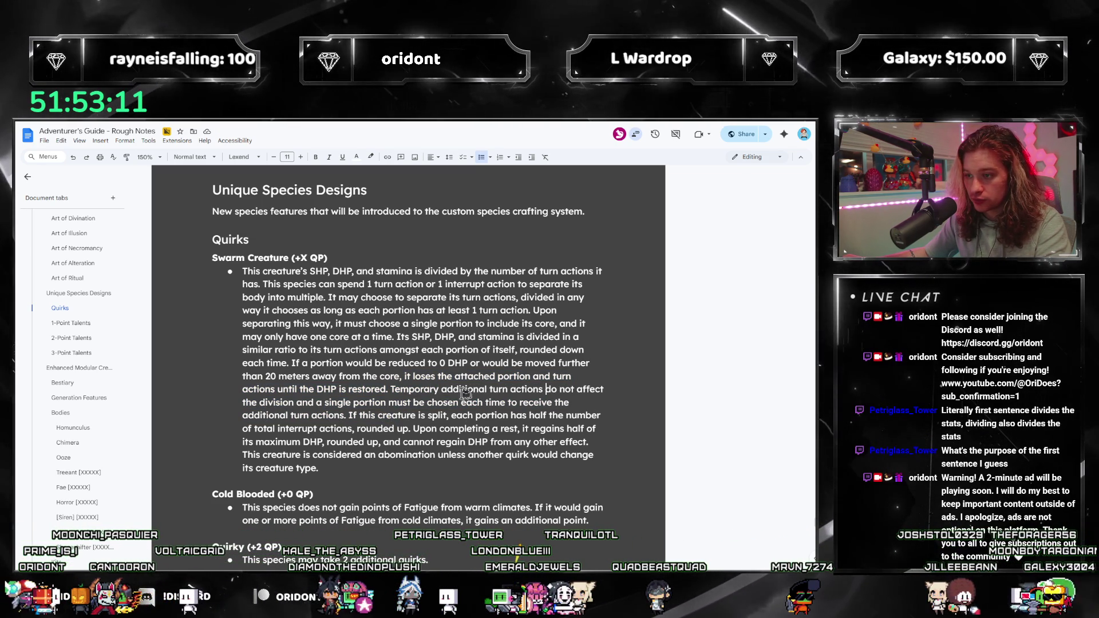
click(485, 389)
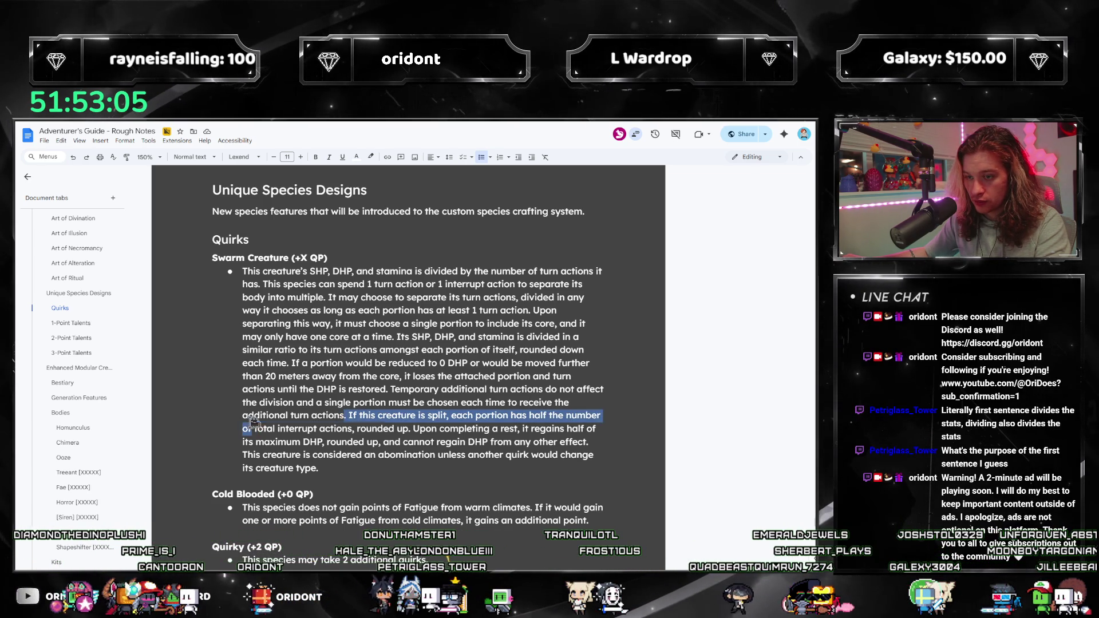
Replace 'Temporary' with 'Effects from other sources that grant', add 'and interrupt actions', and end with 'effects'.
drag(345, 415, 242, 415)
text(effects.)
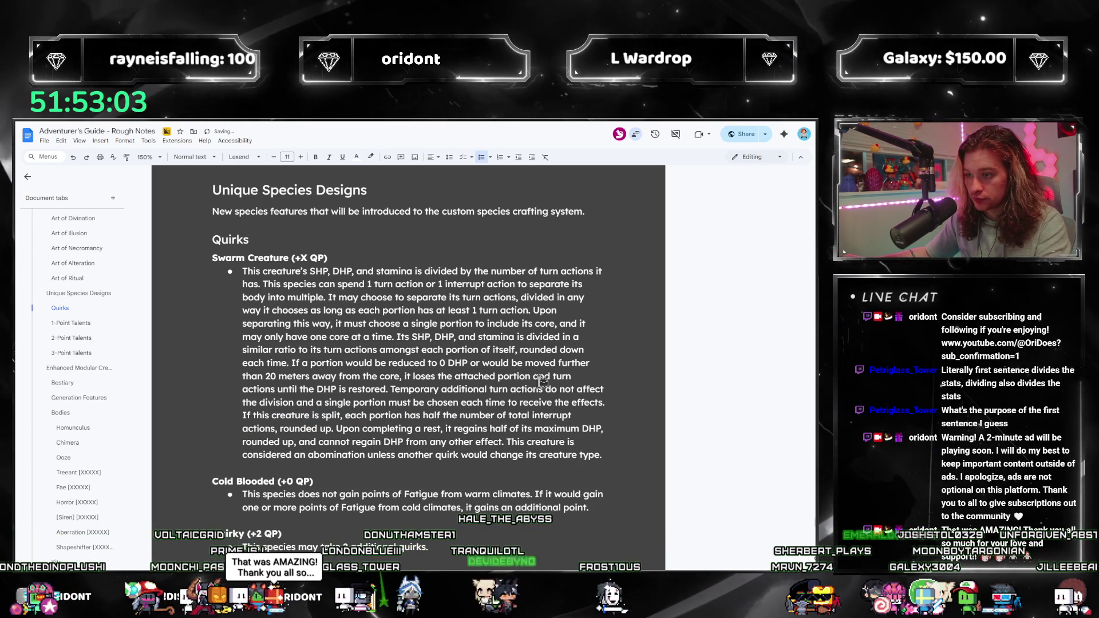
click(544, 390)
text(and interrupt actions)
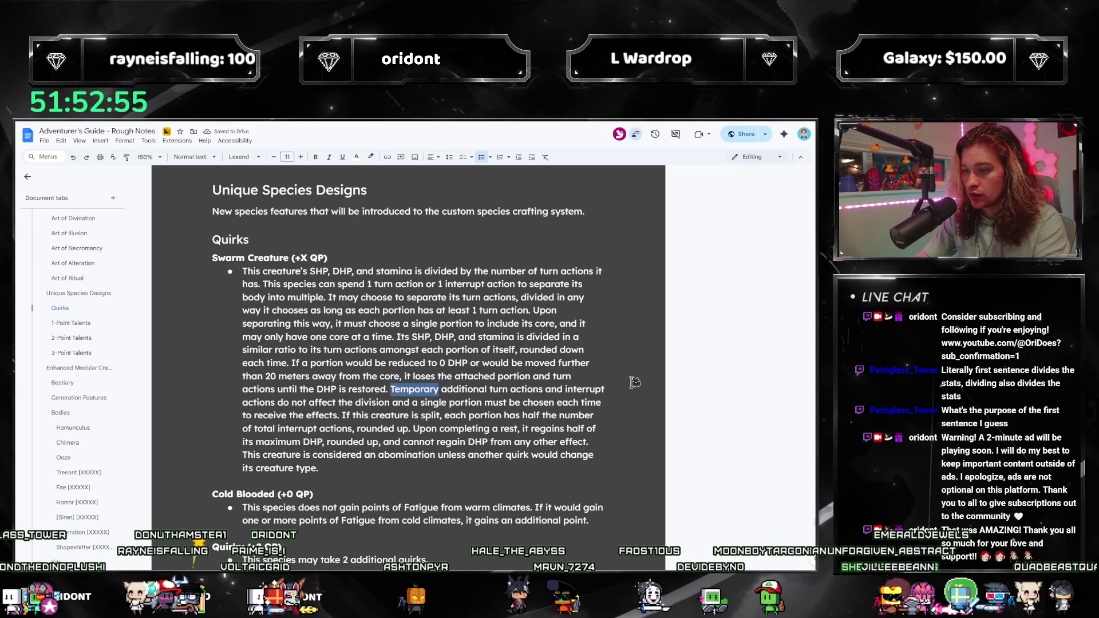
text(Effects that grant)
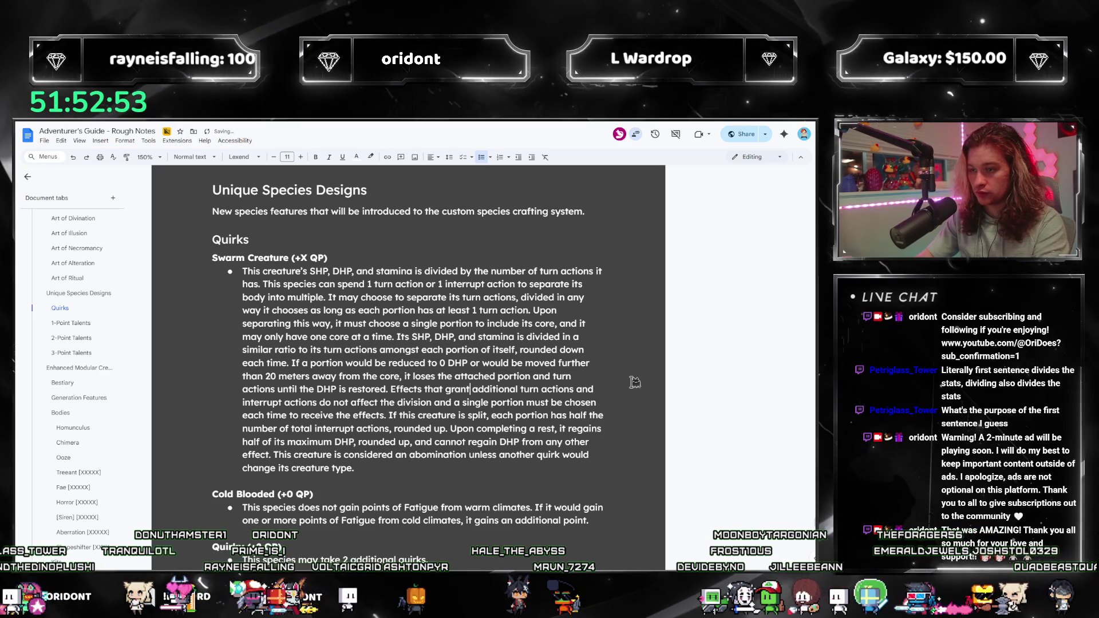
click(566, 389)
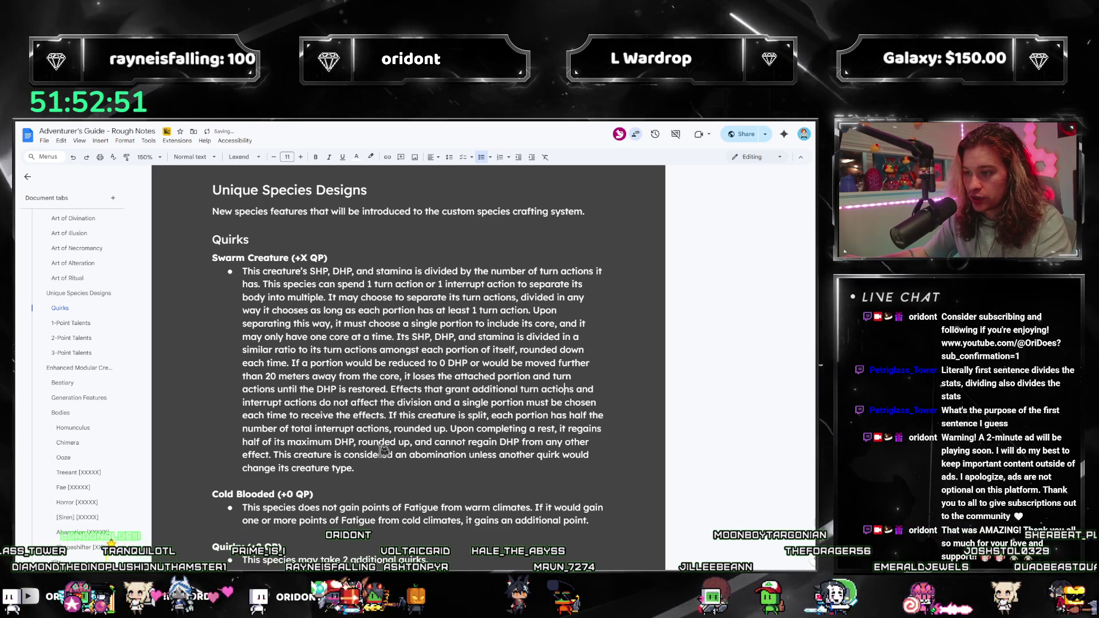
key(ctrl+Right)
key(ctrl+Right)
key(ctrl+Right)
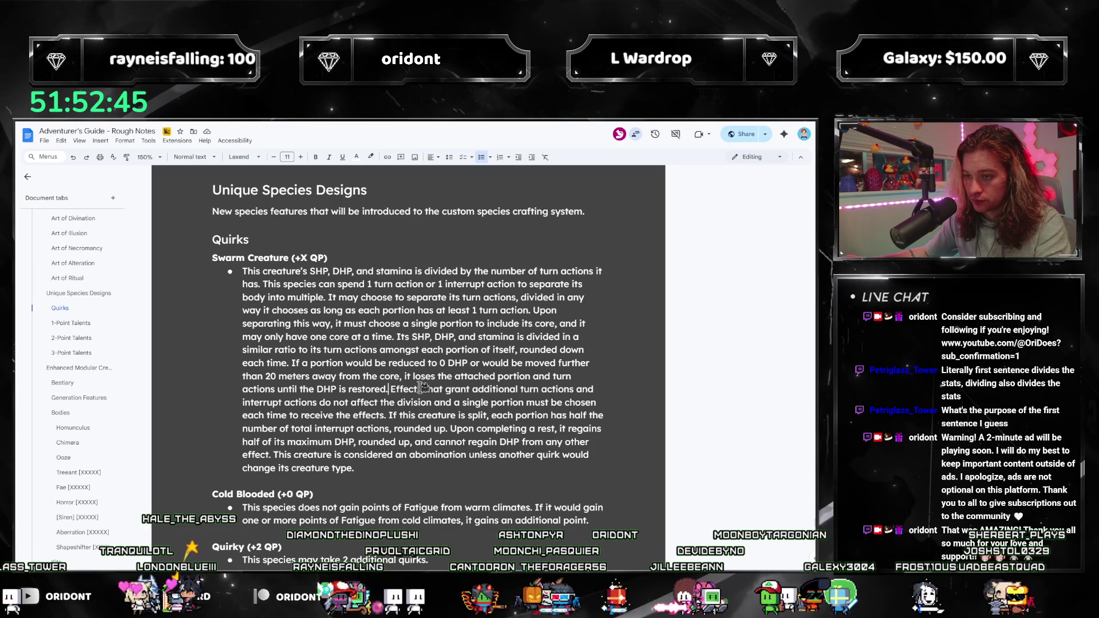
text(from other sourc)
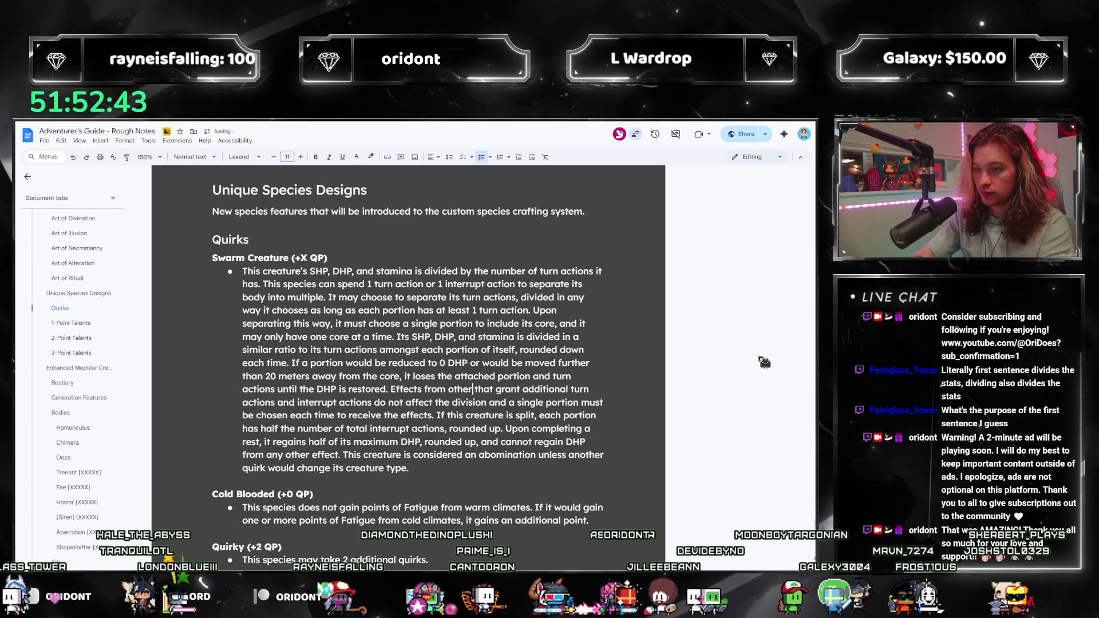
text(es)
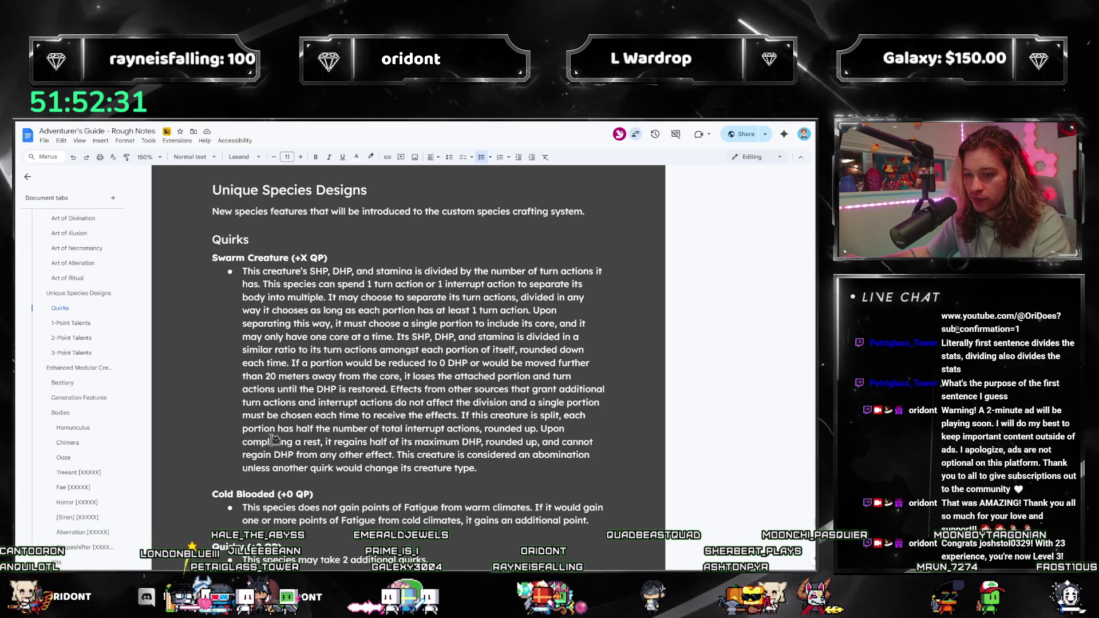
drag(270, 442, 408, 455)
click(478, 469)
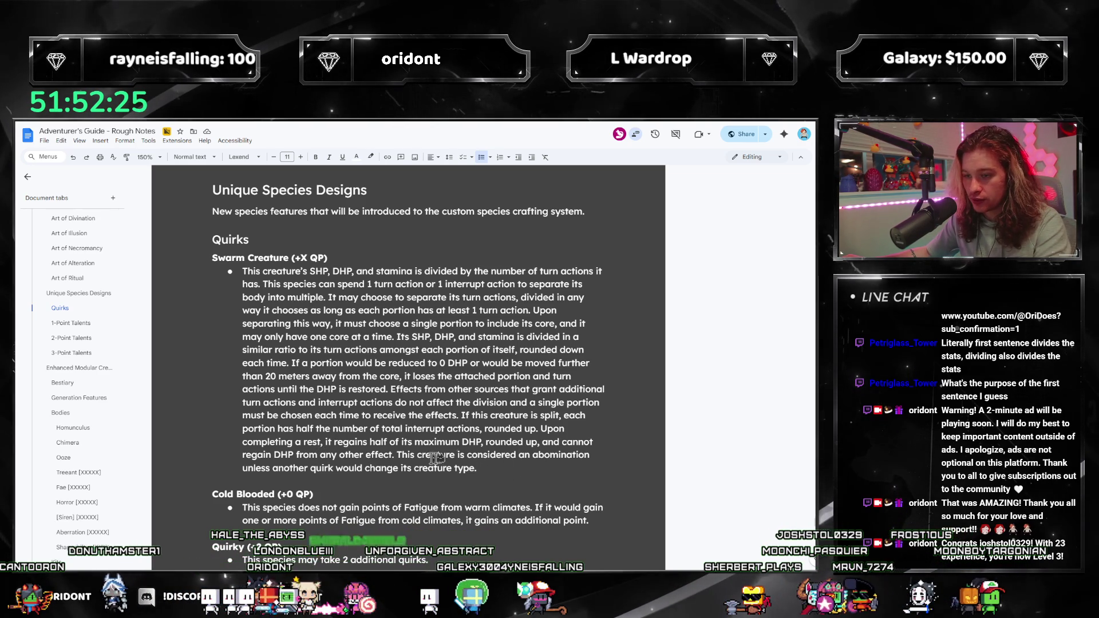
mouse_move(498, 465)
mouse_down()
mouse_move(395, 456)
mouse_move(229, 284)
mouse_up()
scroll(482, 436, down, 6)
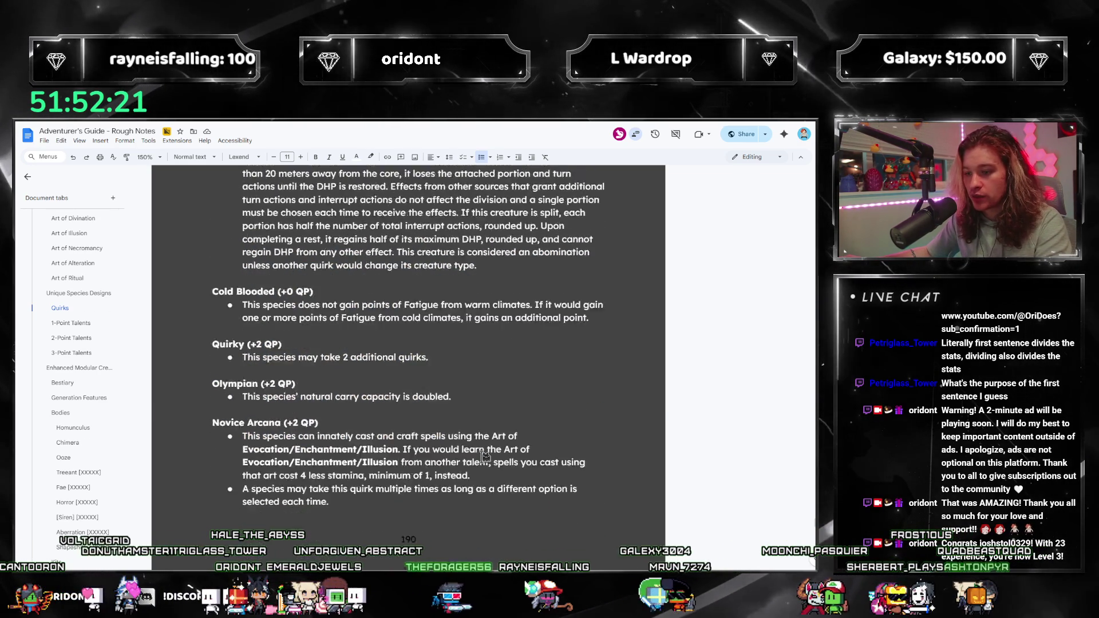
scroll(482, 444, down, 4)
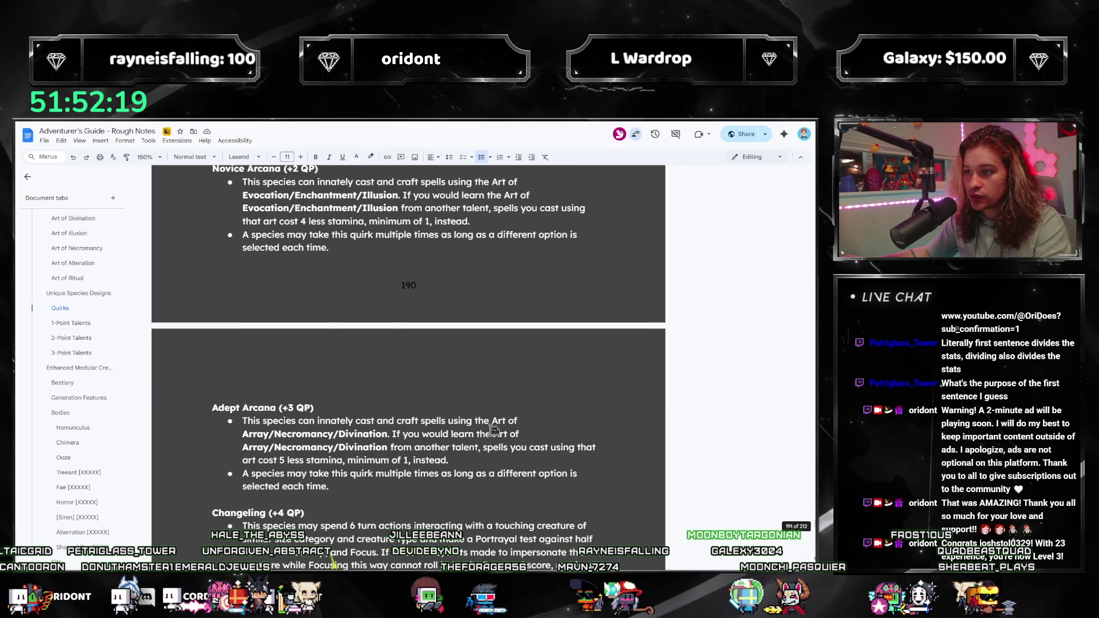
scroll(493, 431, down, 2)
scroll(494, 430, up, 12)
scroll(493, 430, up, 1)
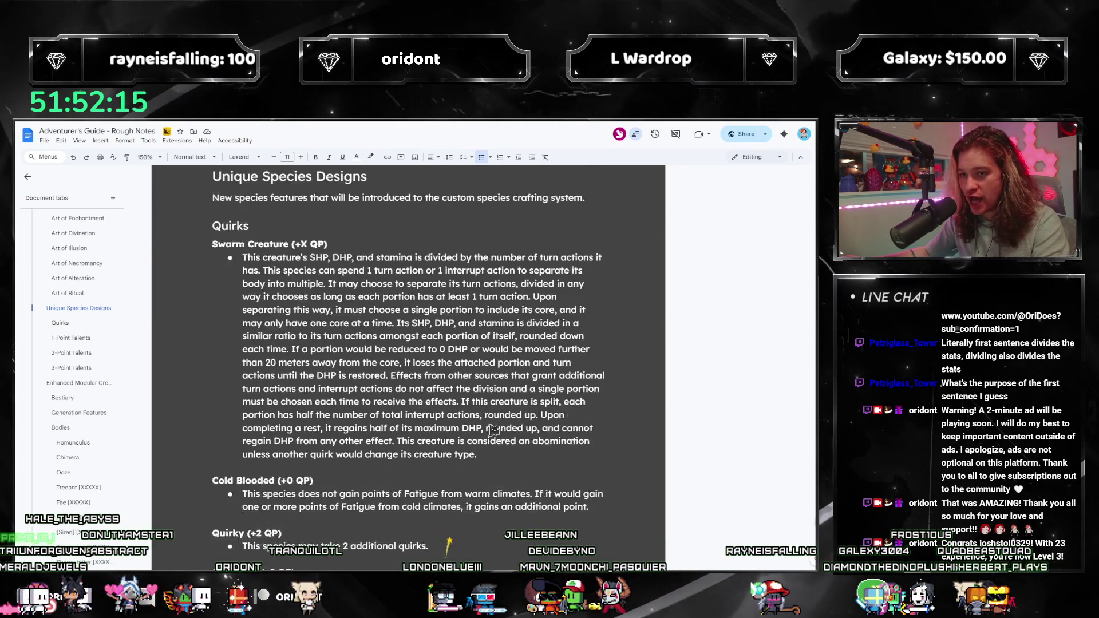
mouse_move(493, 430)
mouse_down()
mouse_move(243, 385)
mouse_move(173, 221)
mouse_up()
key(ctrl+c)
key(BackSpace)
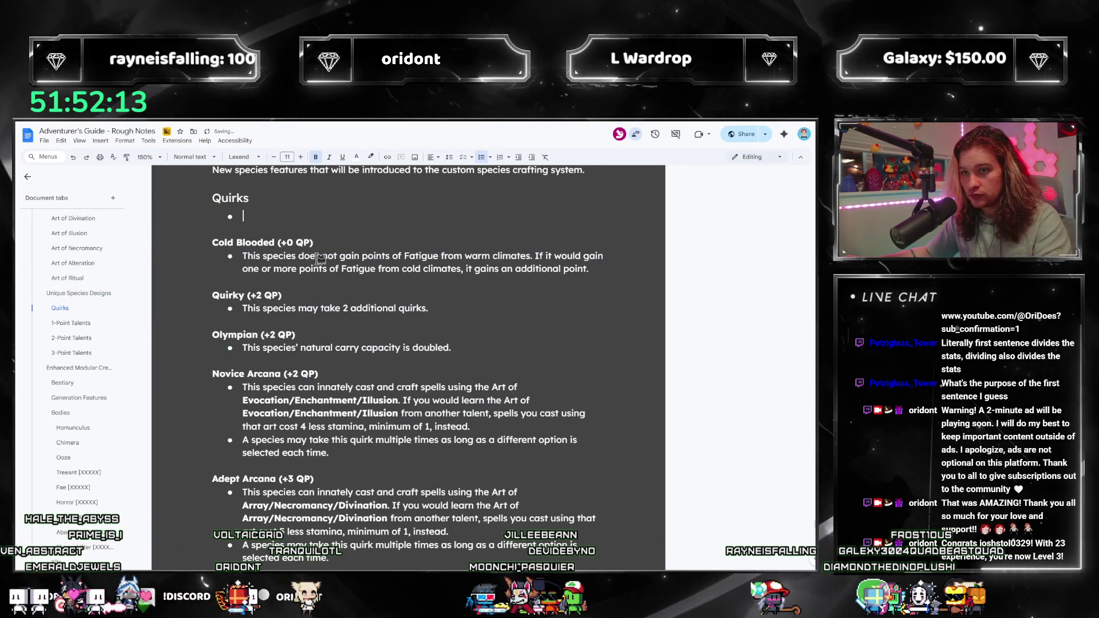
scroll(360, 322, down, 4)
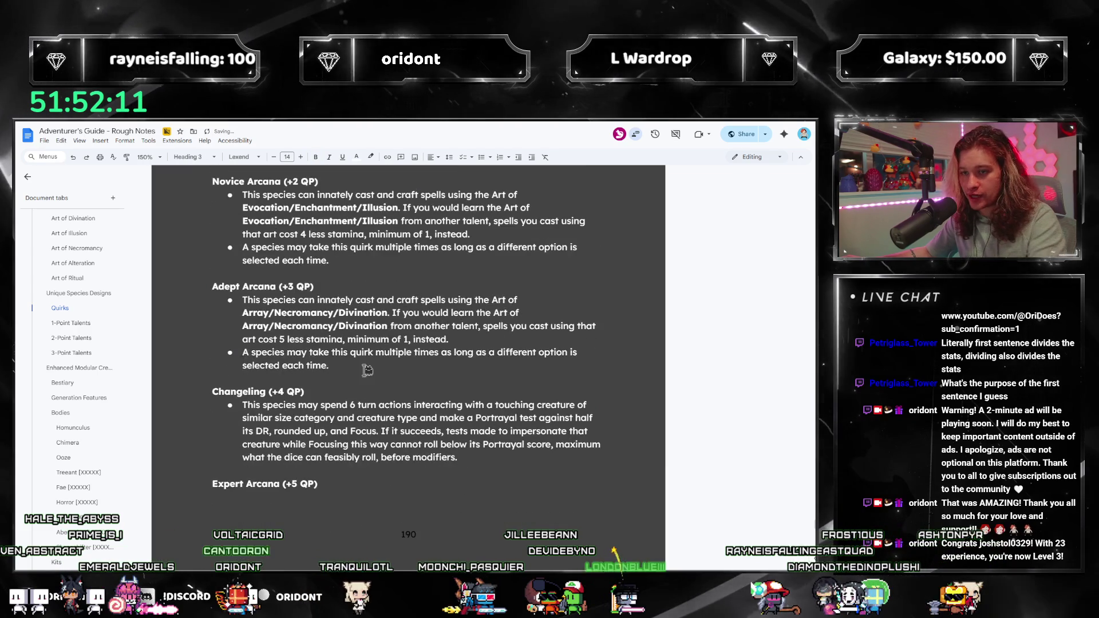
scroll(361, 322, up, 2)
scroll(361, 322, down, 2)
click(364, 323)
key(Return)
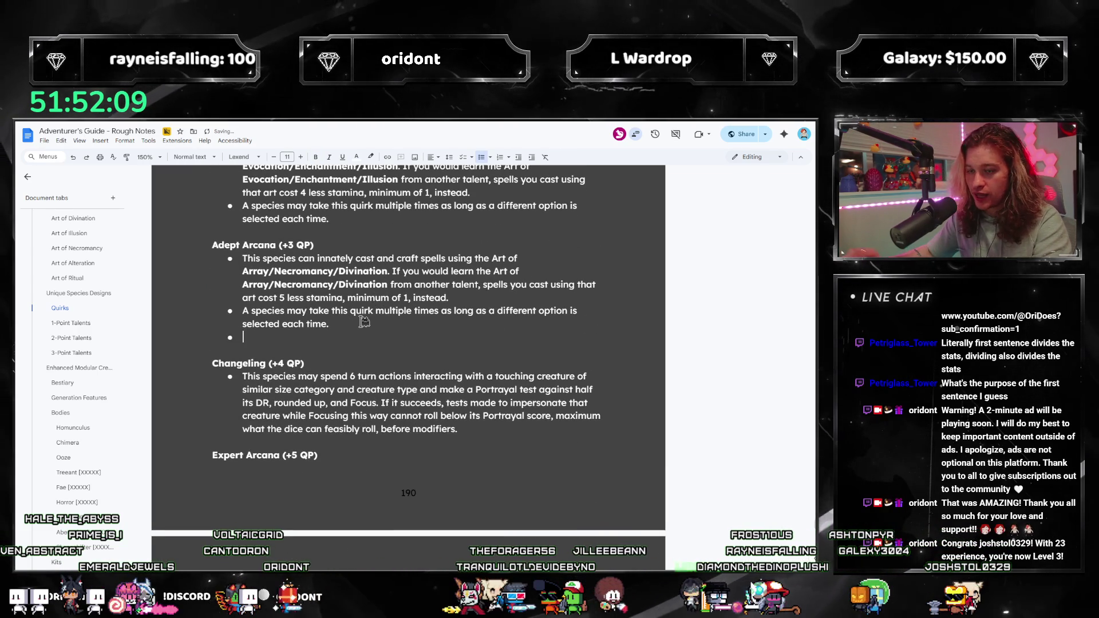
key(ctrl+v)
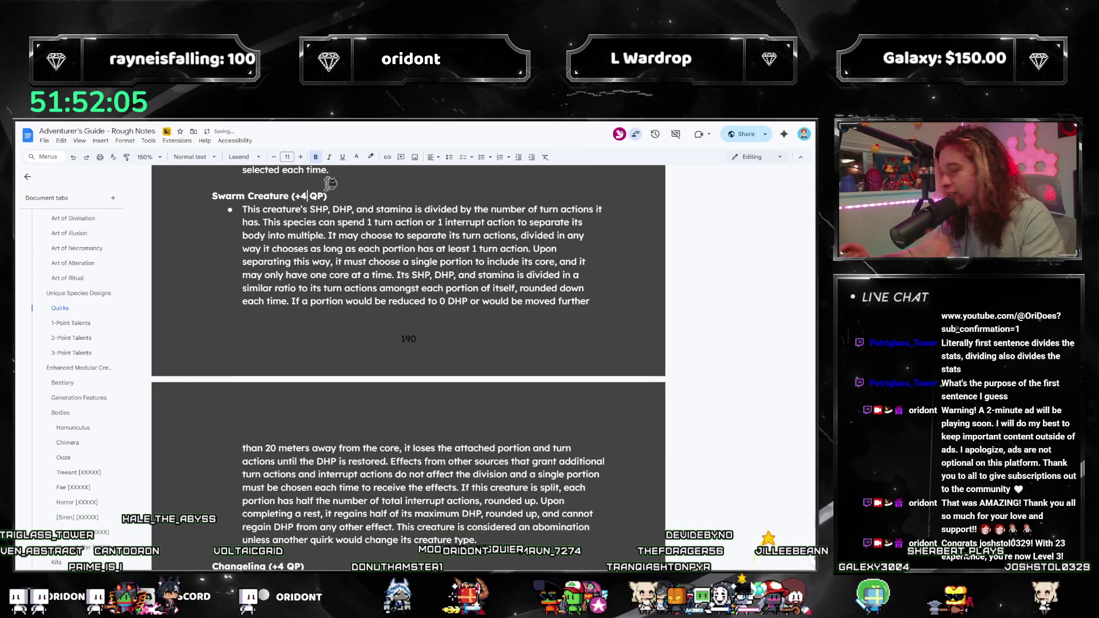
click(456, 254)
scroll(334, 290, up, 1)
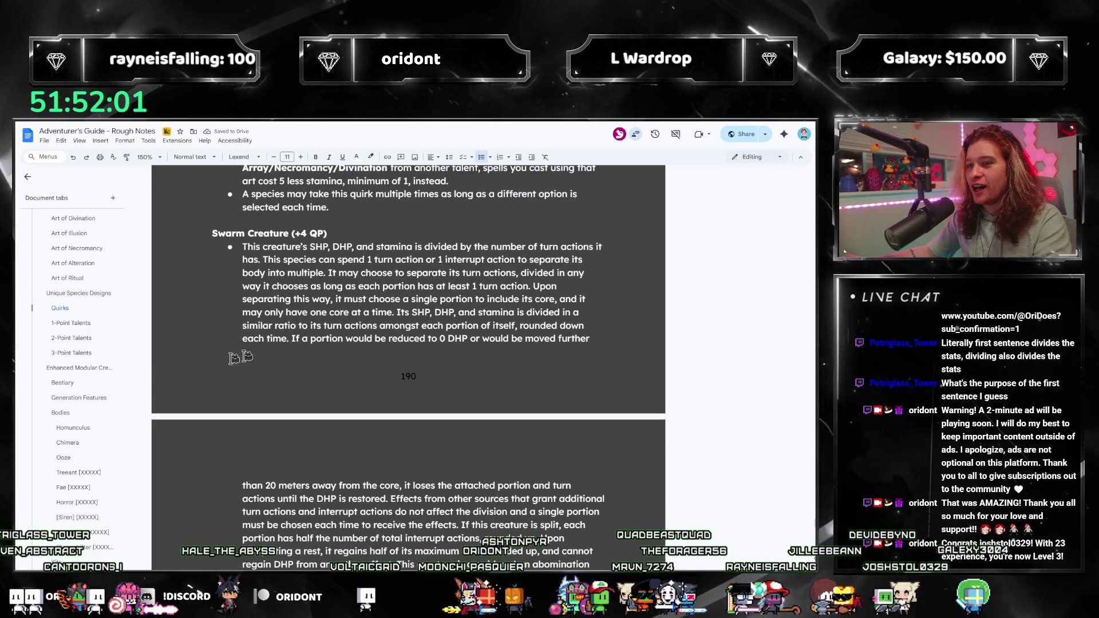
drag(333, 291, 559, 303)
click(434, 316)
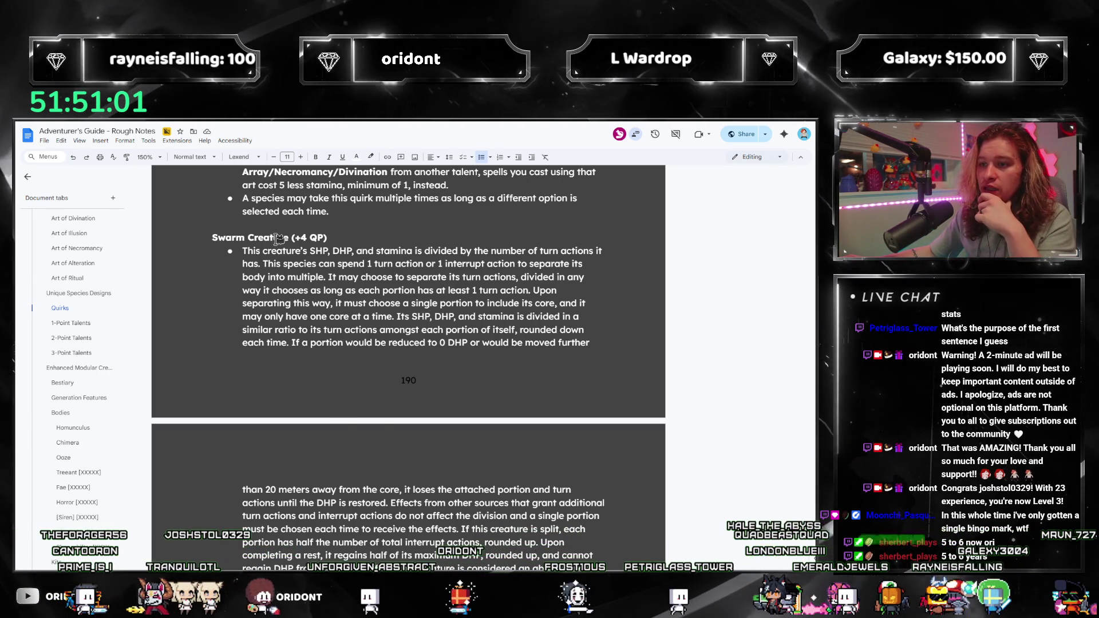
drag(335, 256, 572, 252)
Highlight the Swarm Creature clauses on separating, each portion's turn actions, and the single core.
click(334, 279)
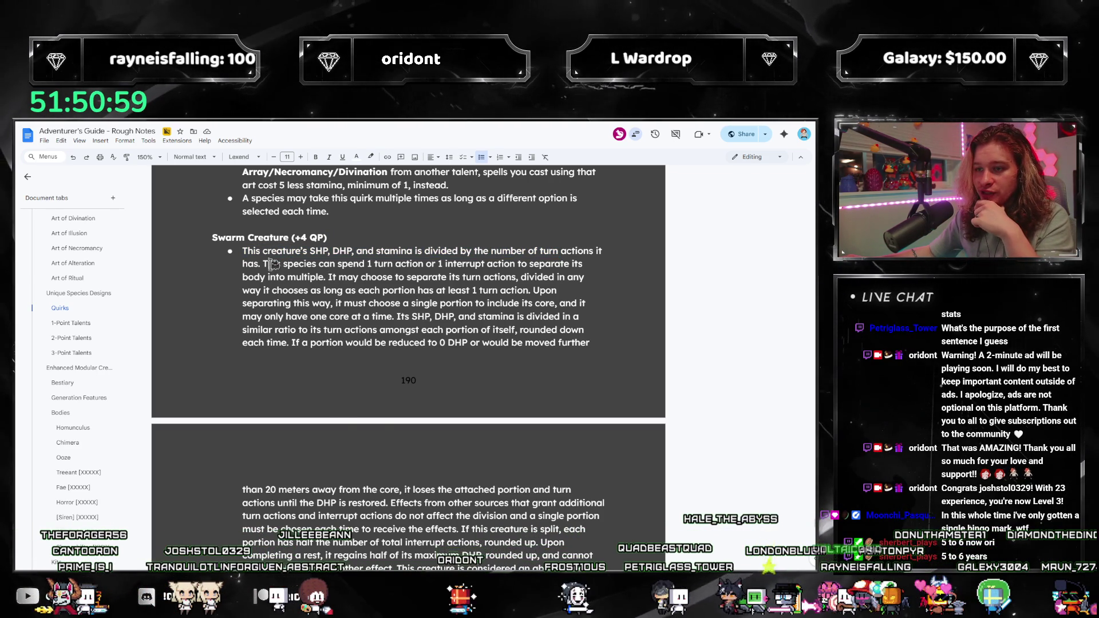
click(538, 277)
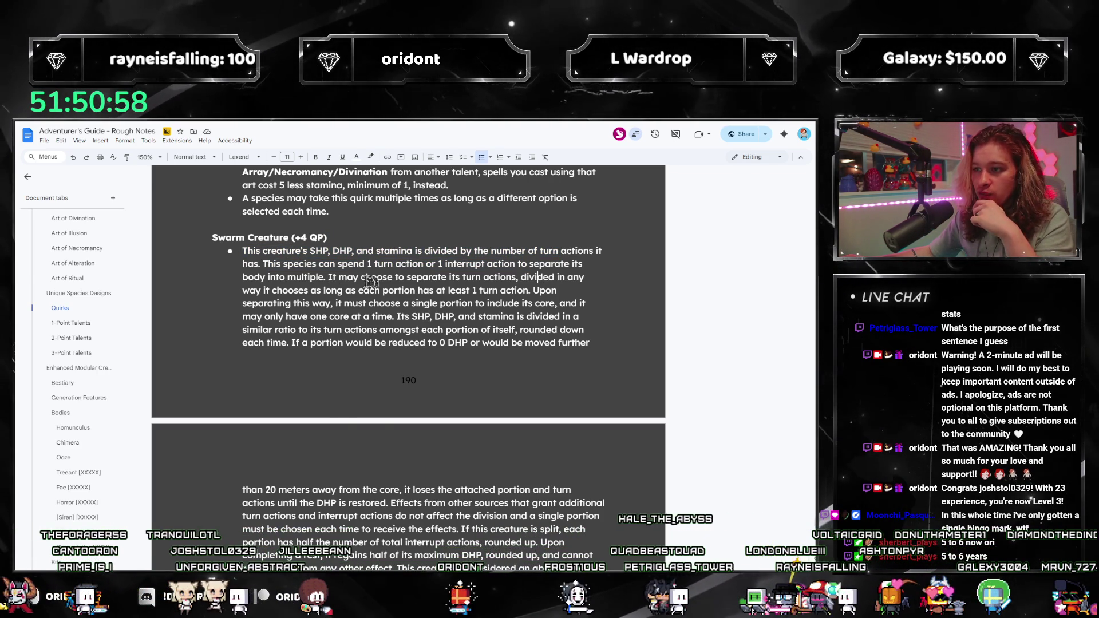
click(393, 305)
drag(334, 277, 567, 278)
drag(236, 291, 493, 291)
click(369, 316)
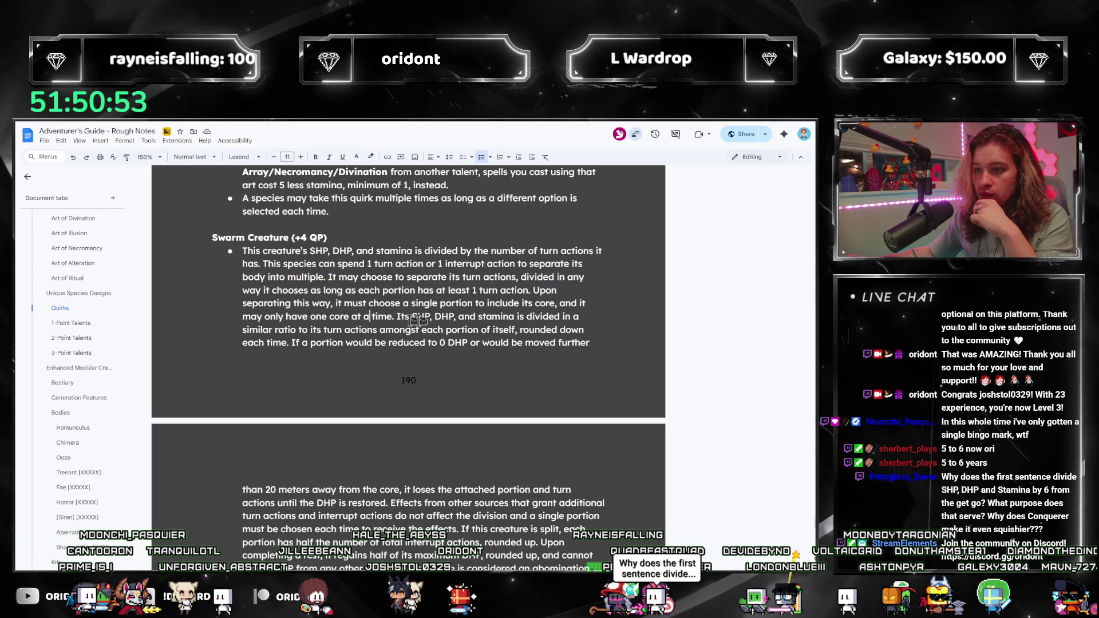
drag(332, 303, 579, 304)
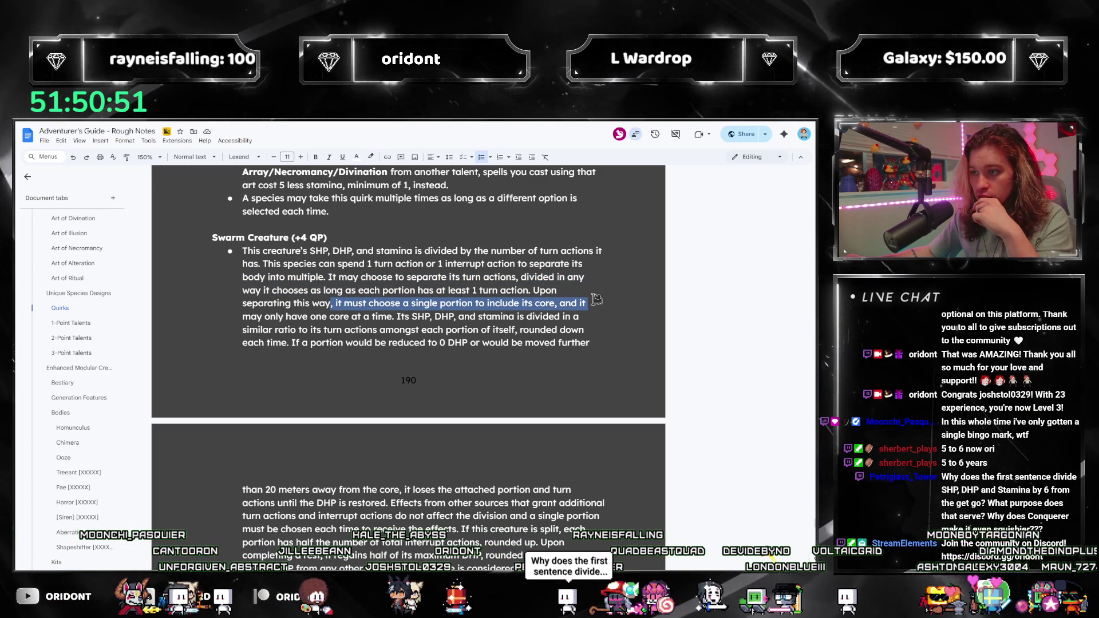
drag(242, 317, 445, 320)
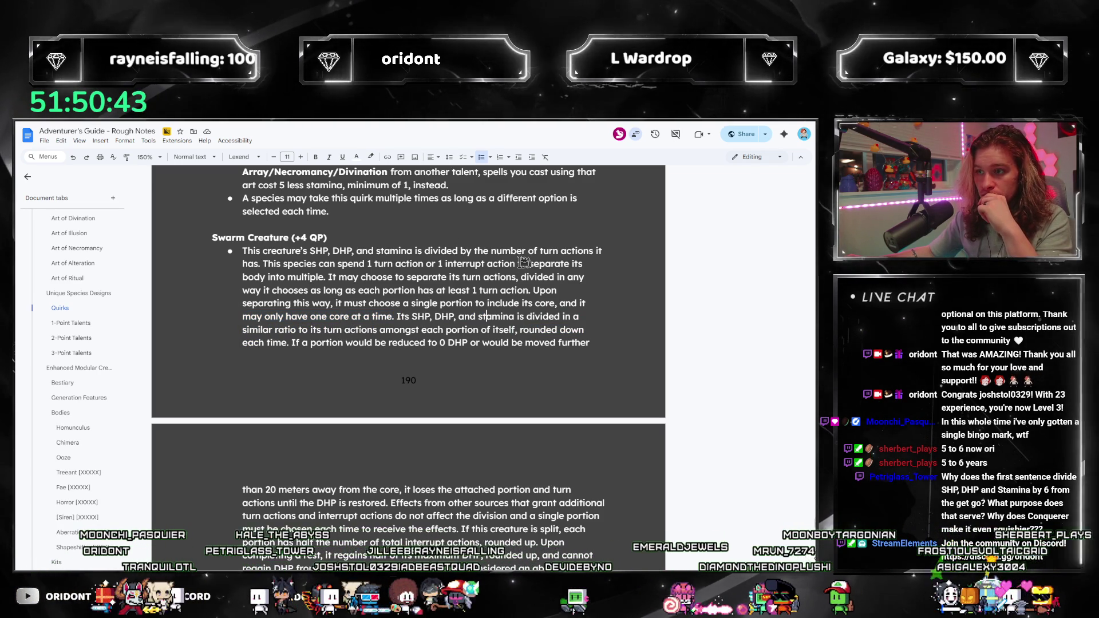
Delete the opening SHP/DHP/stamina sentence and add 'or recombine any number of touching portions'.
drag(265, 263, 242, 251)
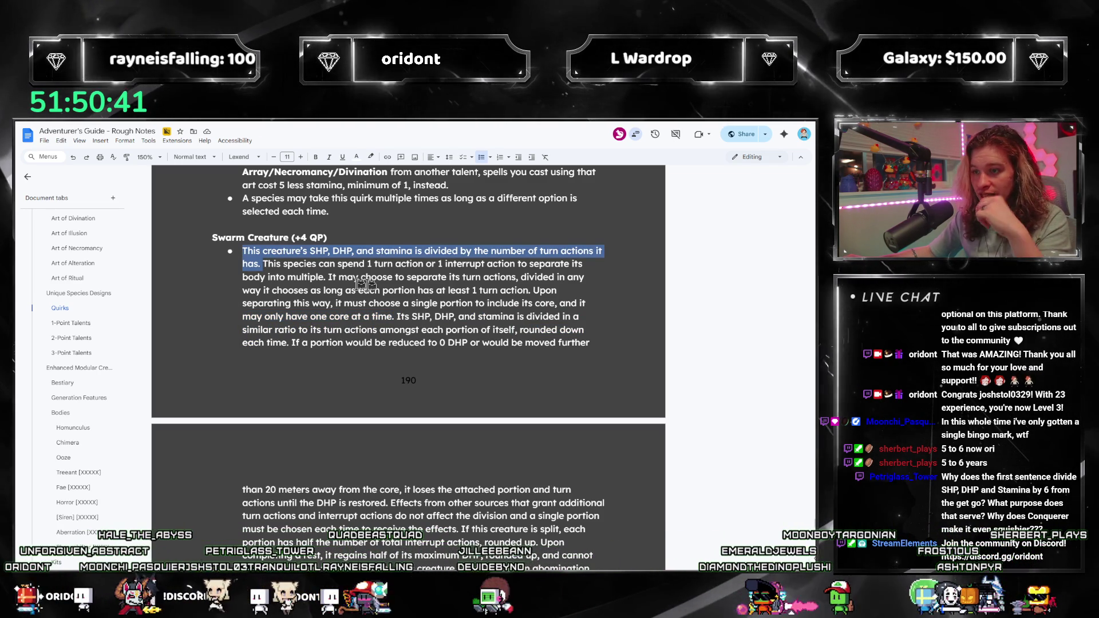
key(BackSpace)
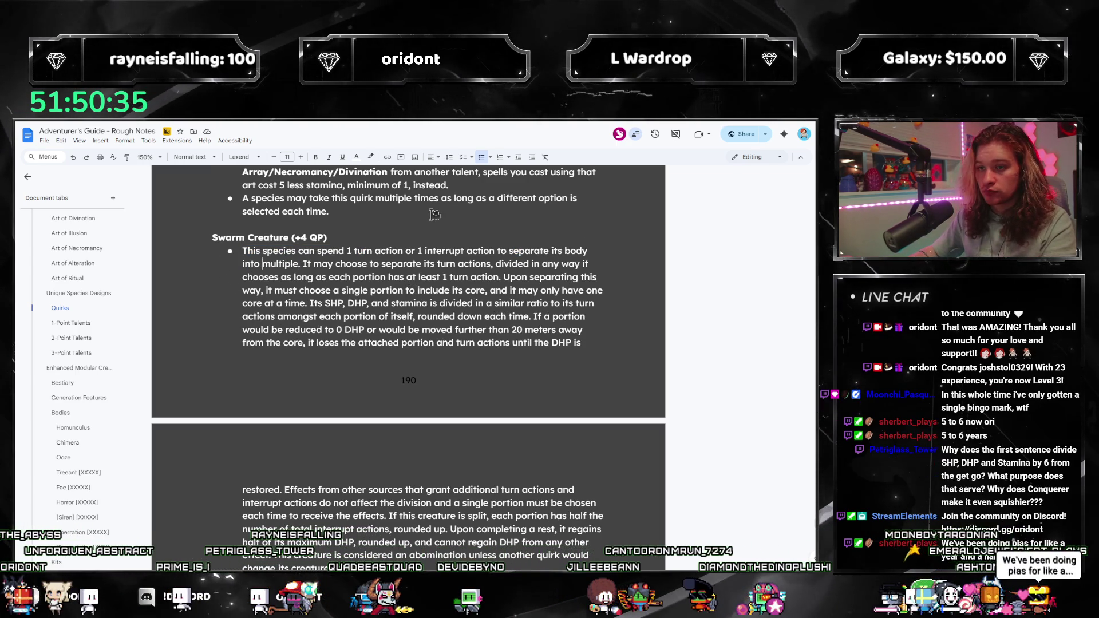
text(recombine)
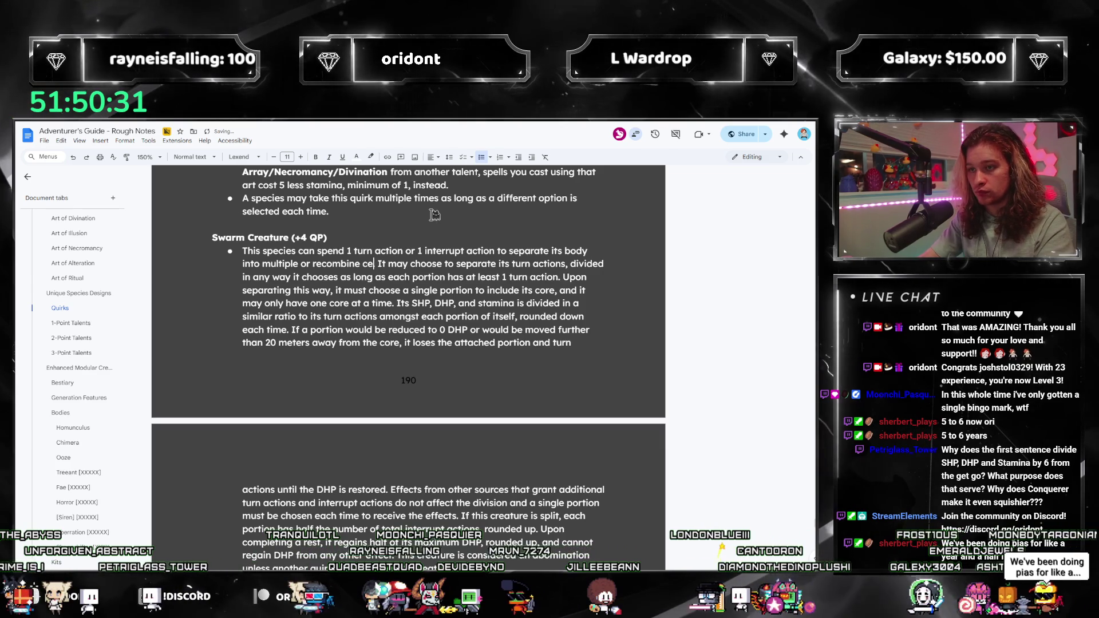
text(any)
text(n)
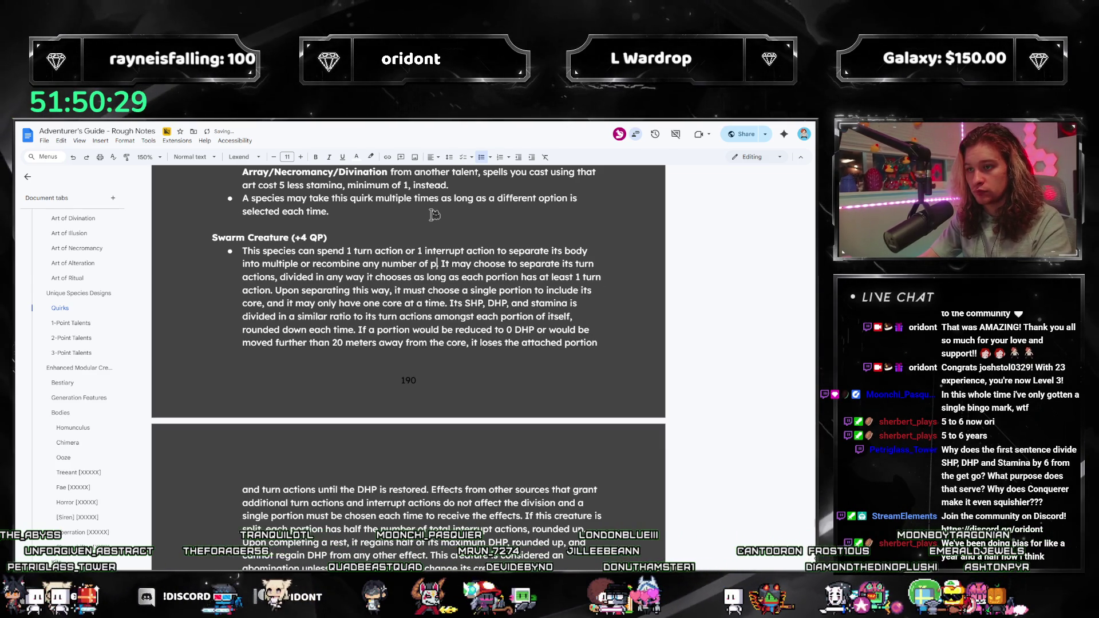
text(umber of portionstouching portions)
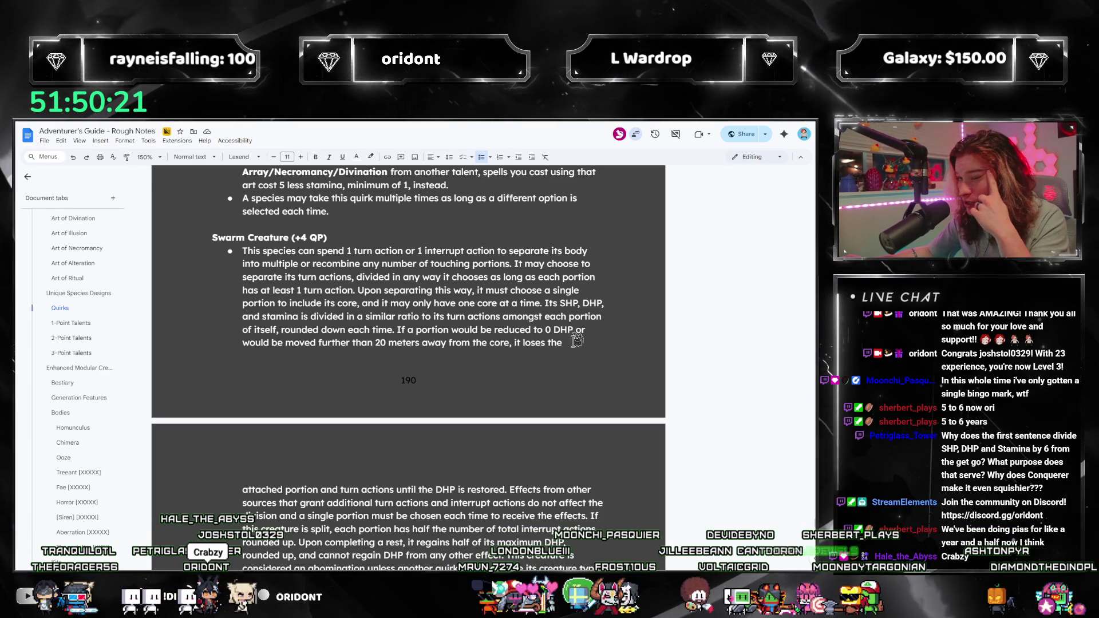
scroll(439, 295, down, 2)
scroll(511, 315, up, 1)
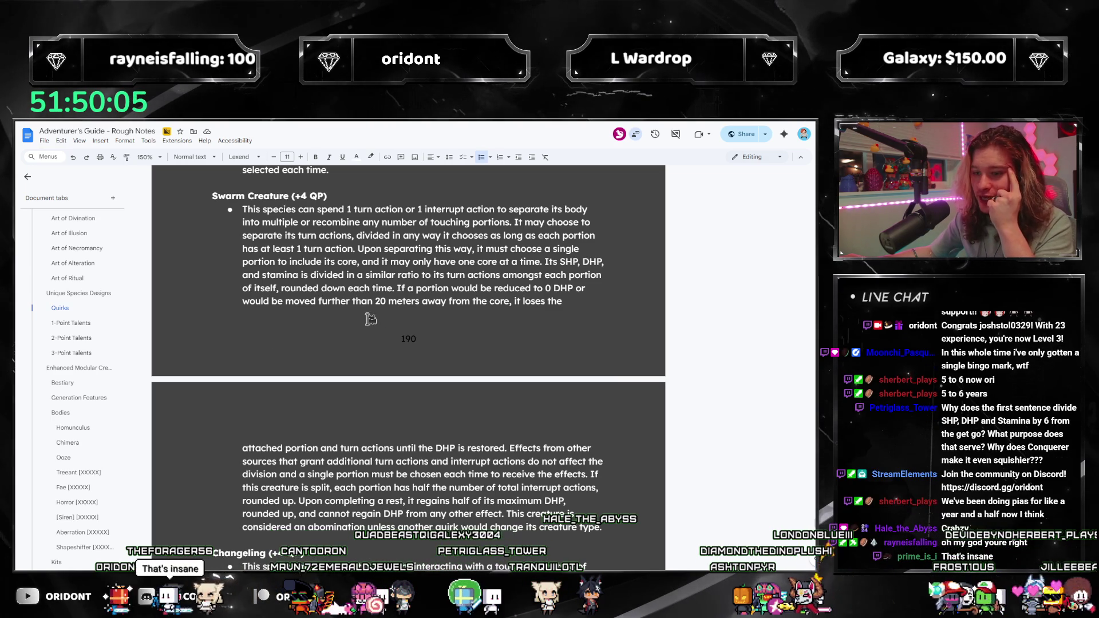
scroll(371, 319, down, 1)
mouse_move(310, 365)
mouse_down()
mouse_move(572, 381)
mouse_move(373, 381)
mouse_move(449, 381)
mouse_up()
click(515, 366)
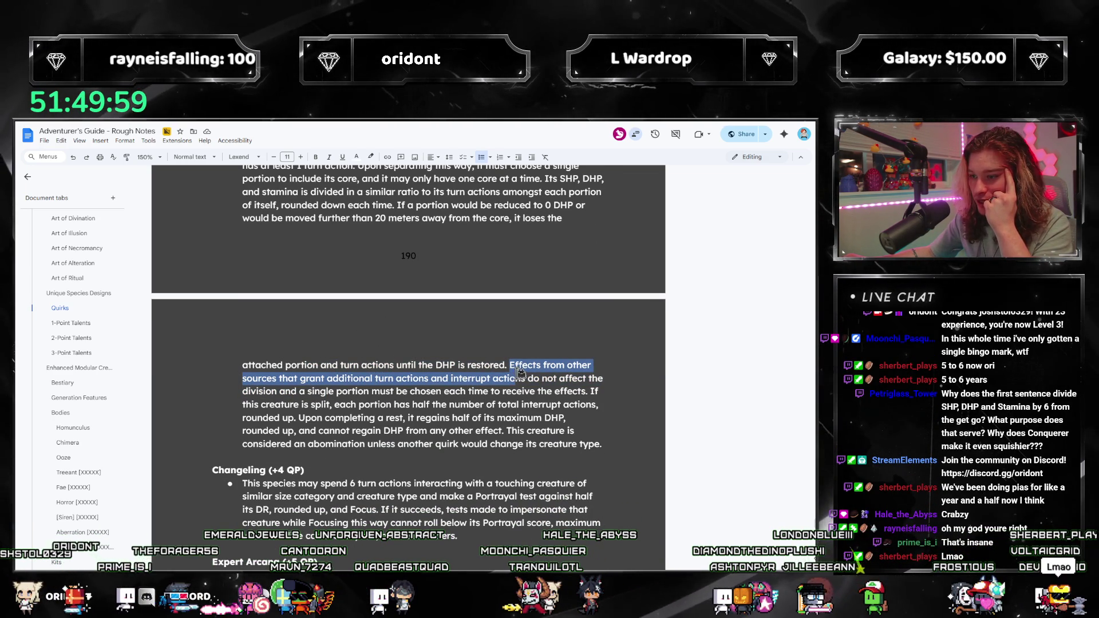
drag(521, 374, 606, 377)
drag(316, 382, 375, 392)
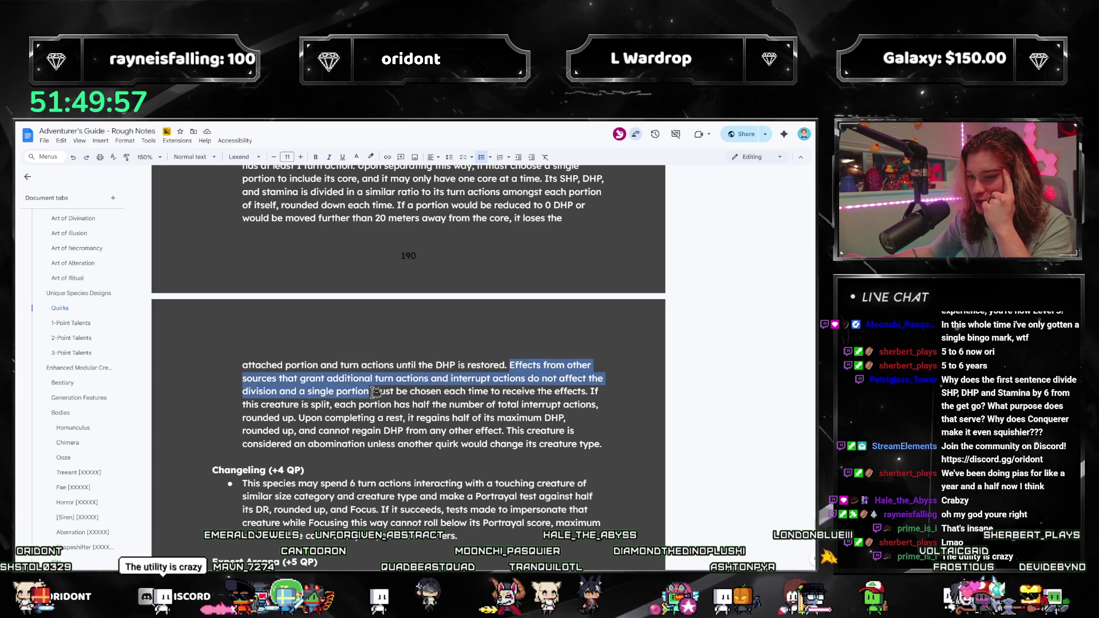
drag(441, 384, 513, 401)
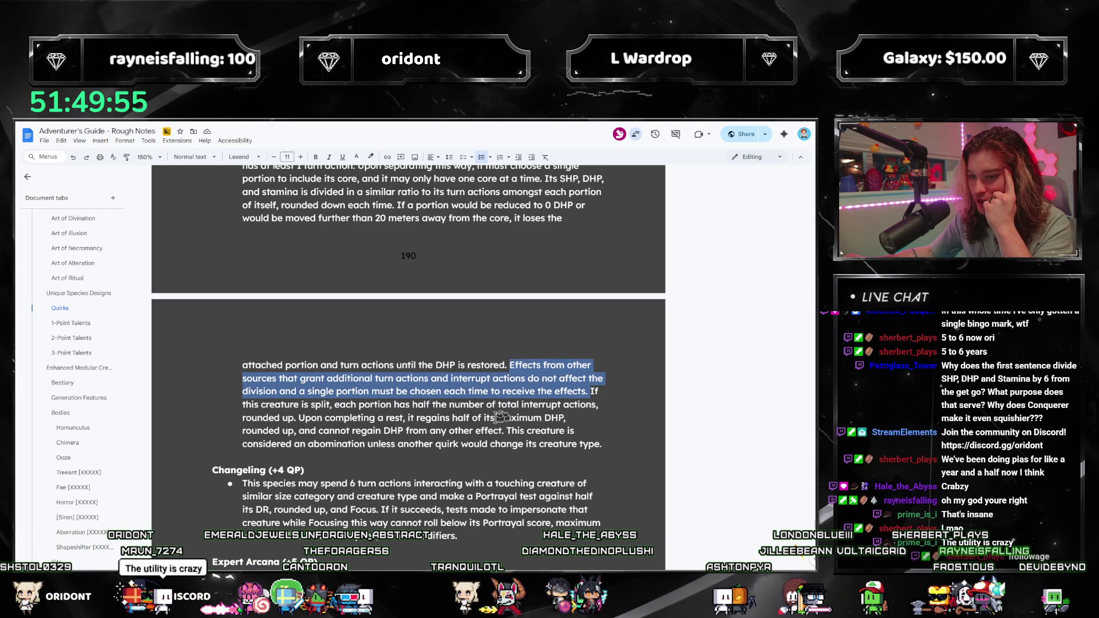
click(384, 430)
mouse_move(242, 405)
mouse_down()
mouse_move(338, 421)
mouse_move(395, 407)
mouse_move(596, 407)
mouse_move(401, 433)
mouse_move(295, 419)
mouse_up()
click(310, 424)
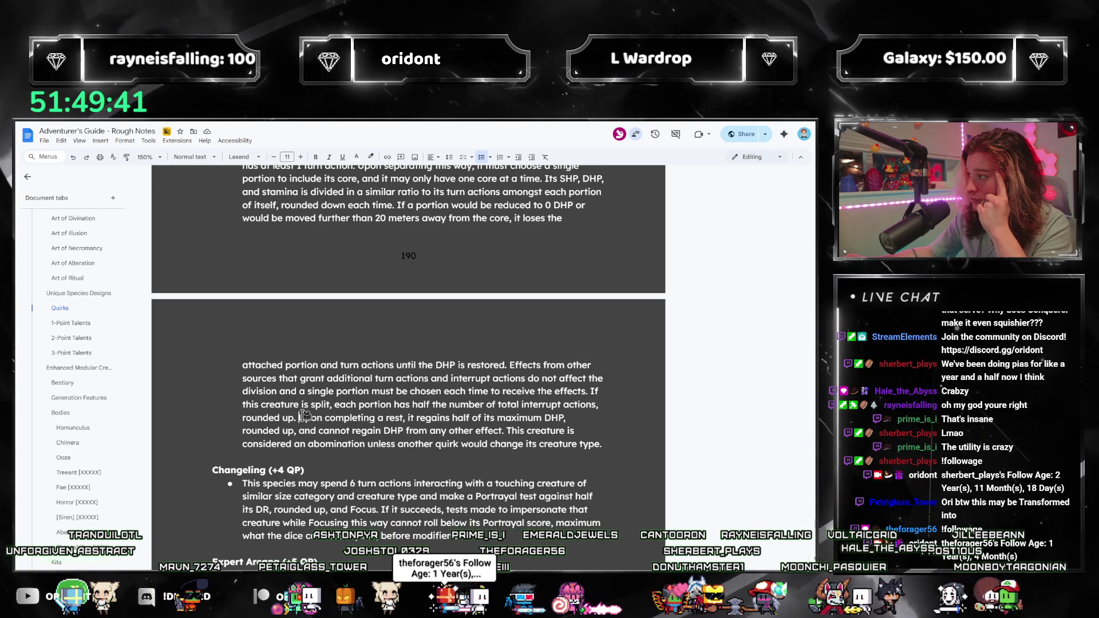
mouse_move(298, 418)
mouse_down()
mouse_move(346, 418)
mouse_move(347, 405)
mouse_up()
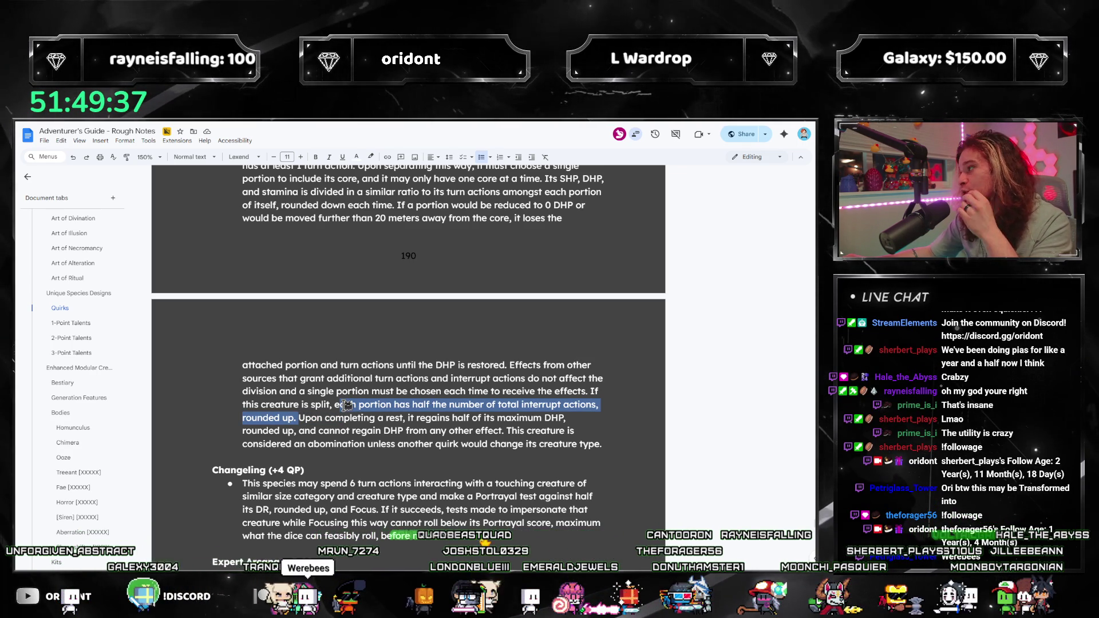
mouse_move(348, 405)
mouse_down()
mouse_move(344, 367)
mouse_move(335, 431)
mouse_move(305, 404)
mouse_move(566, 418)
mouse_up()
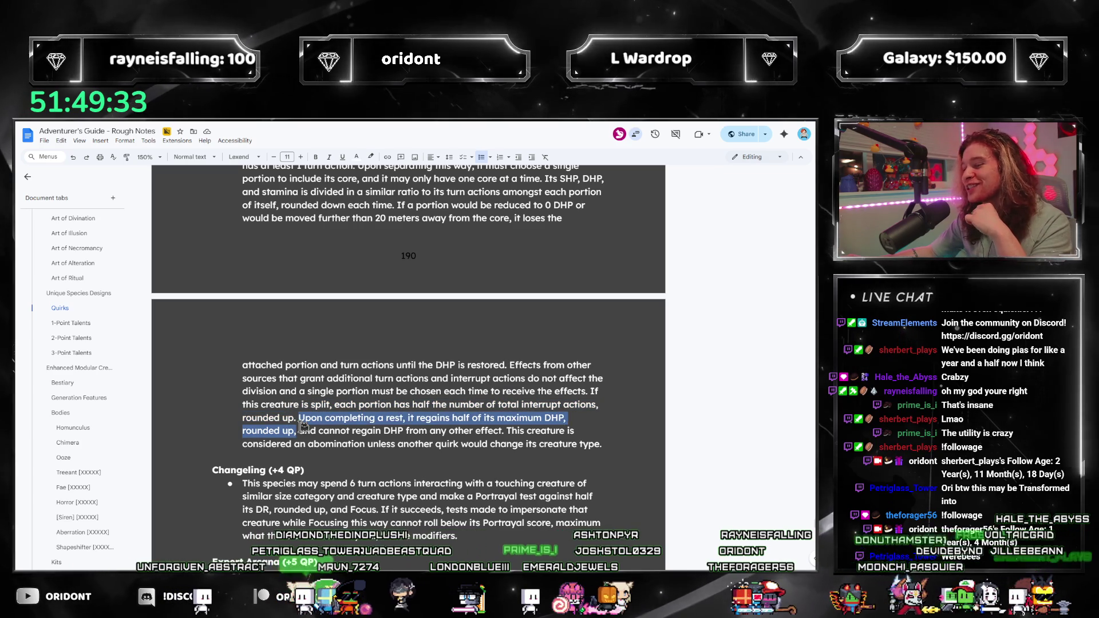
click(300, 418)
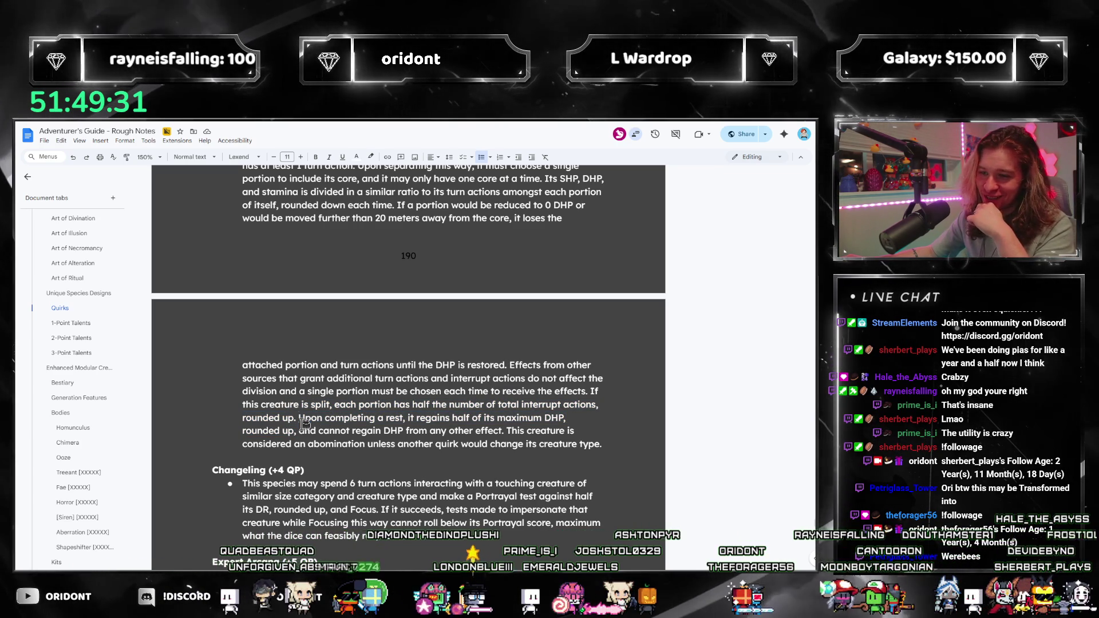
mouse_move(301, 418)
mouse_down()
mouse_move(318, 404)
mouse_move(372, 418)
mouse_move(444, 404)
mouse_move(544, 418)
mouse_move(281, 432)
mouse_up()
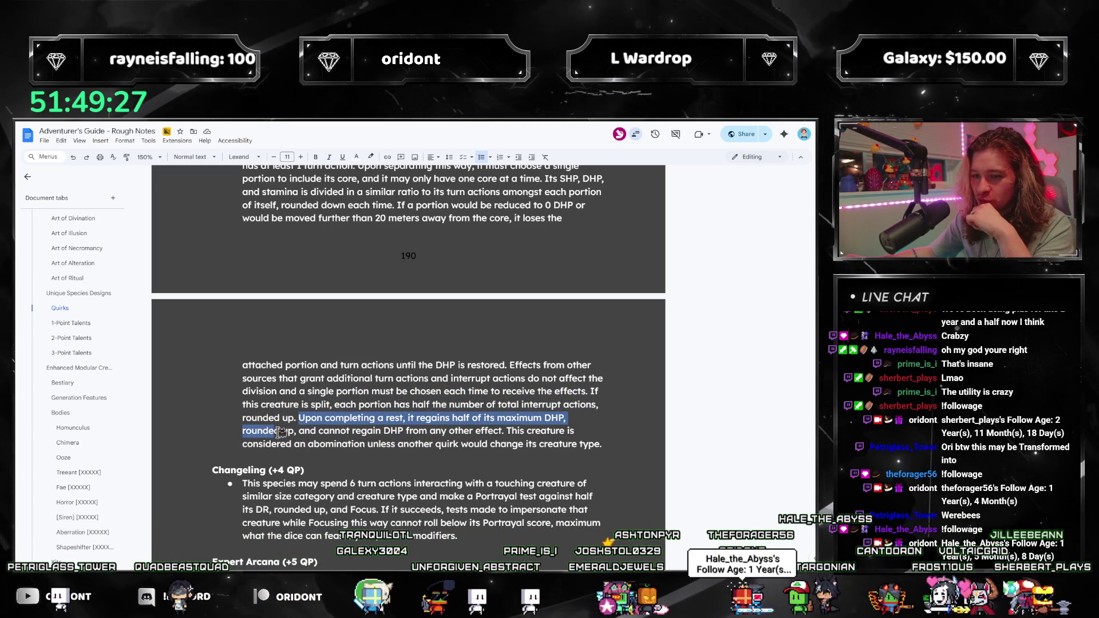
drag(446, 434, 522, 442)
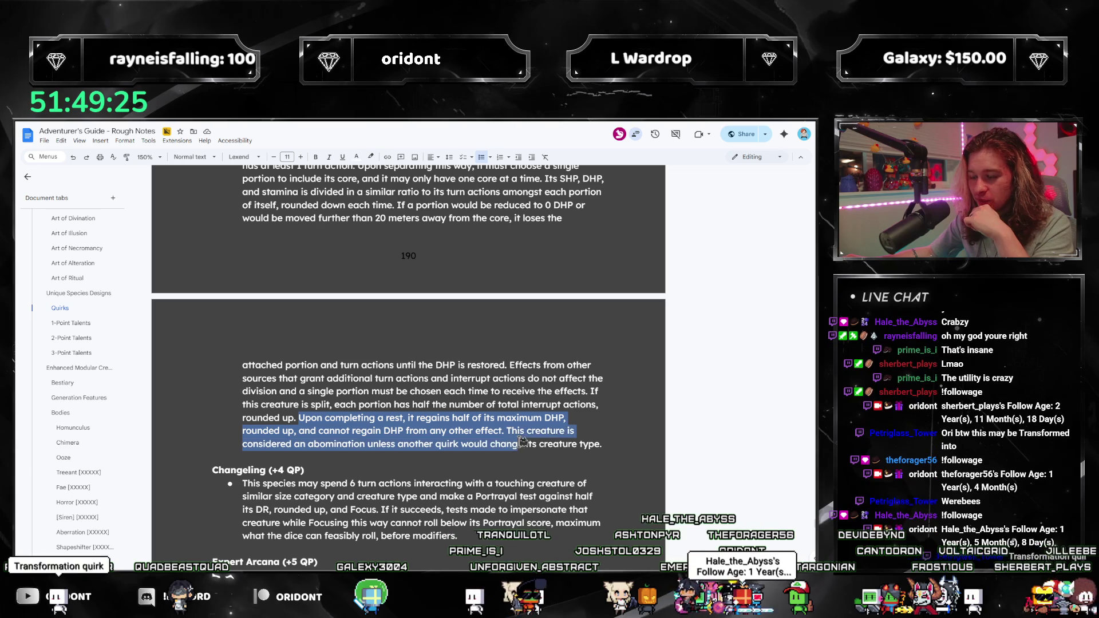
mouse_move(324, 457)
mouse_down()
mouse_move(319, 444)
mouse_move(619, 446)
mouse_up()
click(620, 446)
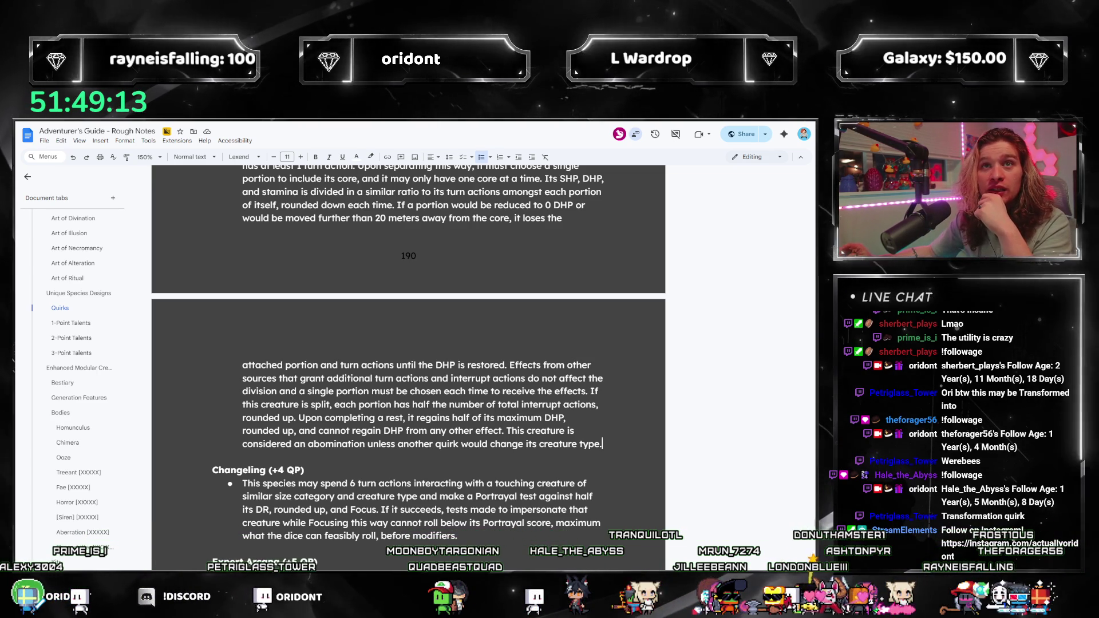
scroll(408, 367, up, 1)
Review the Swarm Creature paragraph across both pages and insert 'n' so 'a abomination' reads 'an abomination'.
mouse_move(603, 485)
mouse_down()
mouse_move(229, 171)
mouse_move(227, 222)
mouse_up()
click(422, 285)
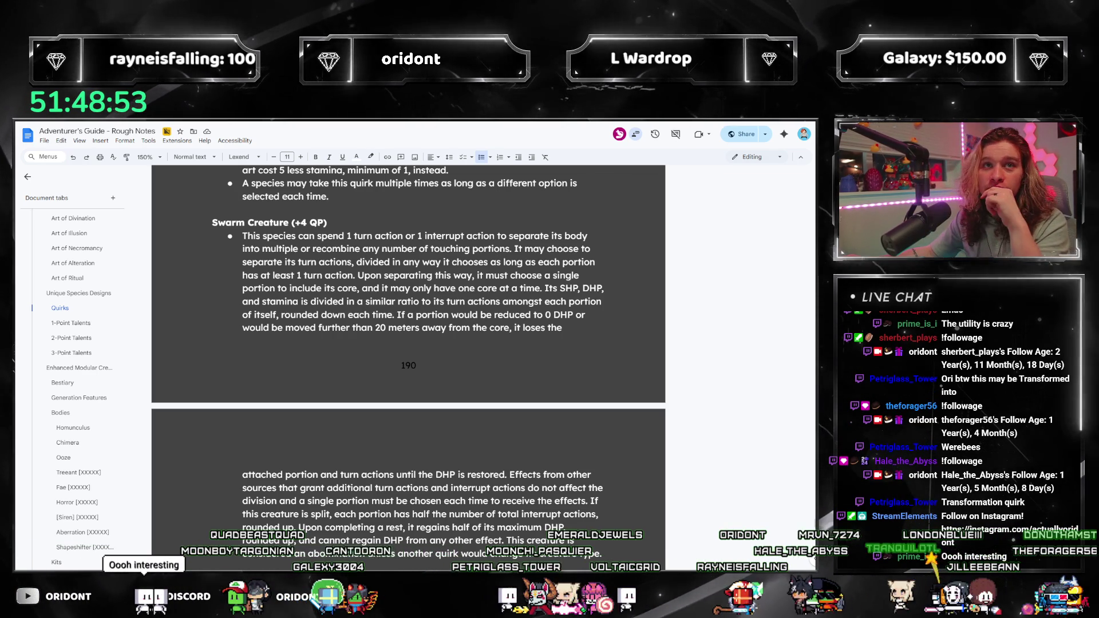
scroll(481, 301, down, 1)
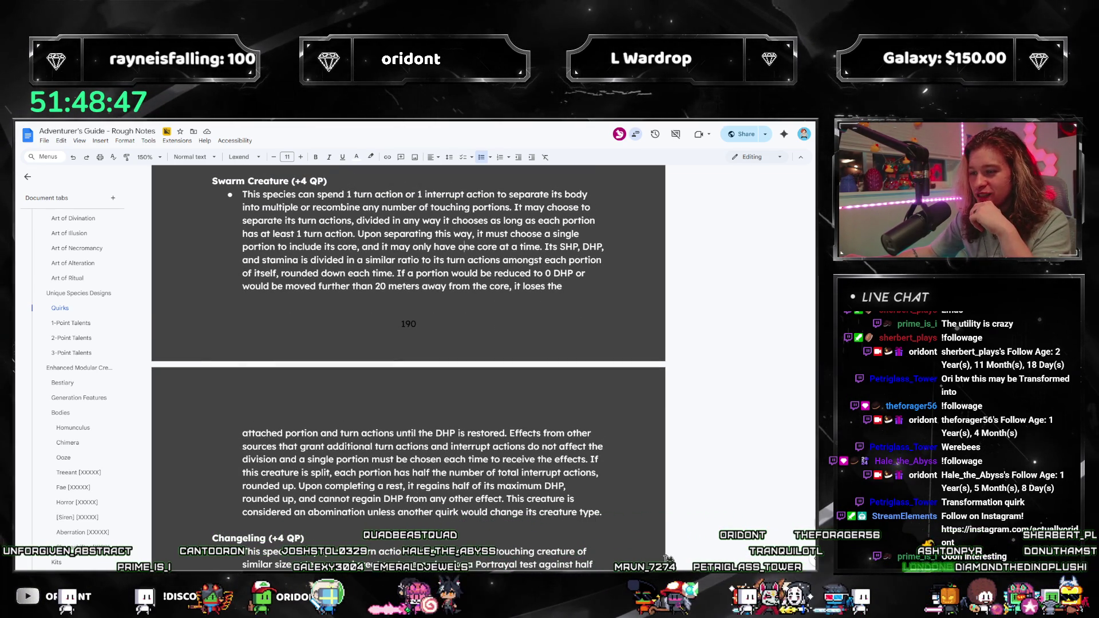
mouse_move(627, 518)
mouse_down()
mouse_move(247, 252)
mouse_move(234, 200)
mouse_move(244, 193)
mouse_up()
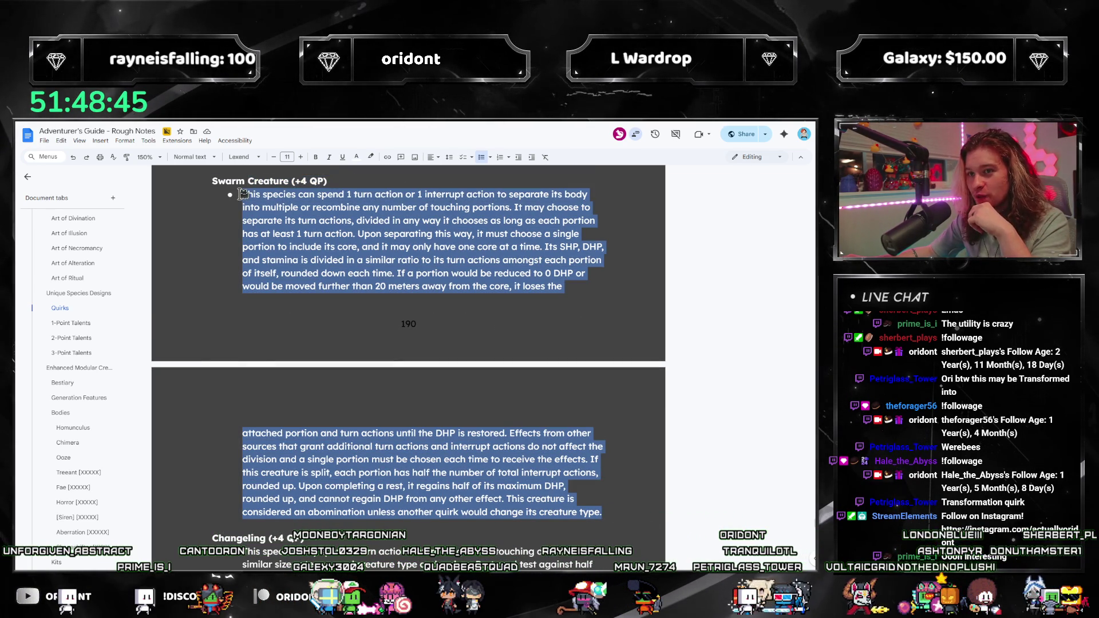
click(316, 222)
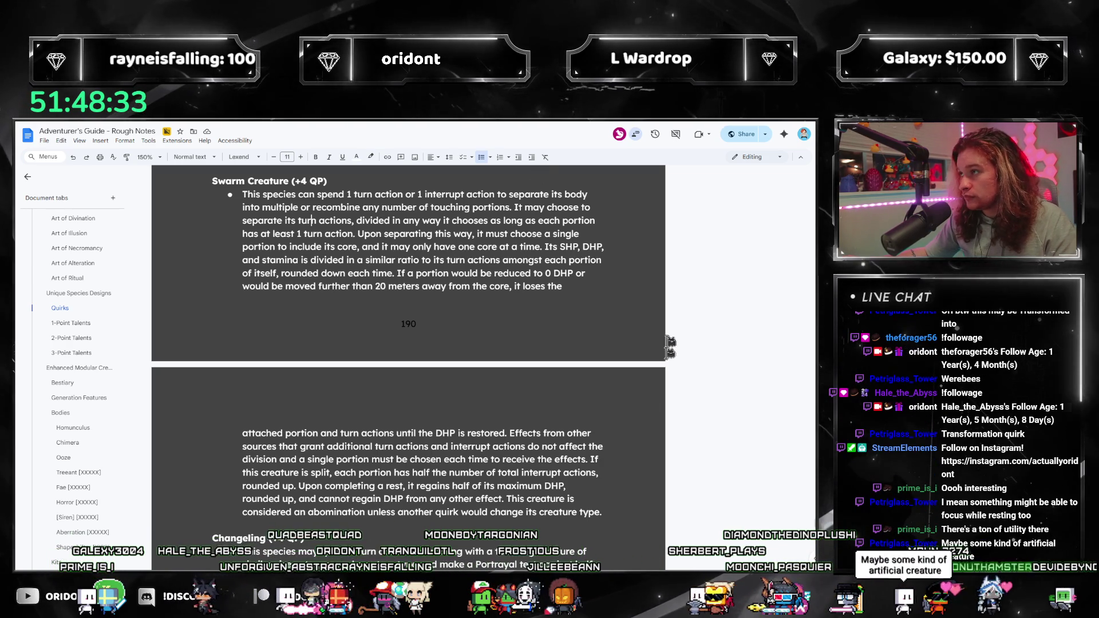
mouse_move(612, 517)
mouse_down()
mouse_move(401, 438)
mouse_move(343, 230)
mouse_move(238, 221)
mouse_up()
click(490, 513)
text(effect)
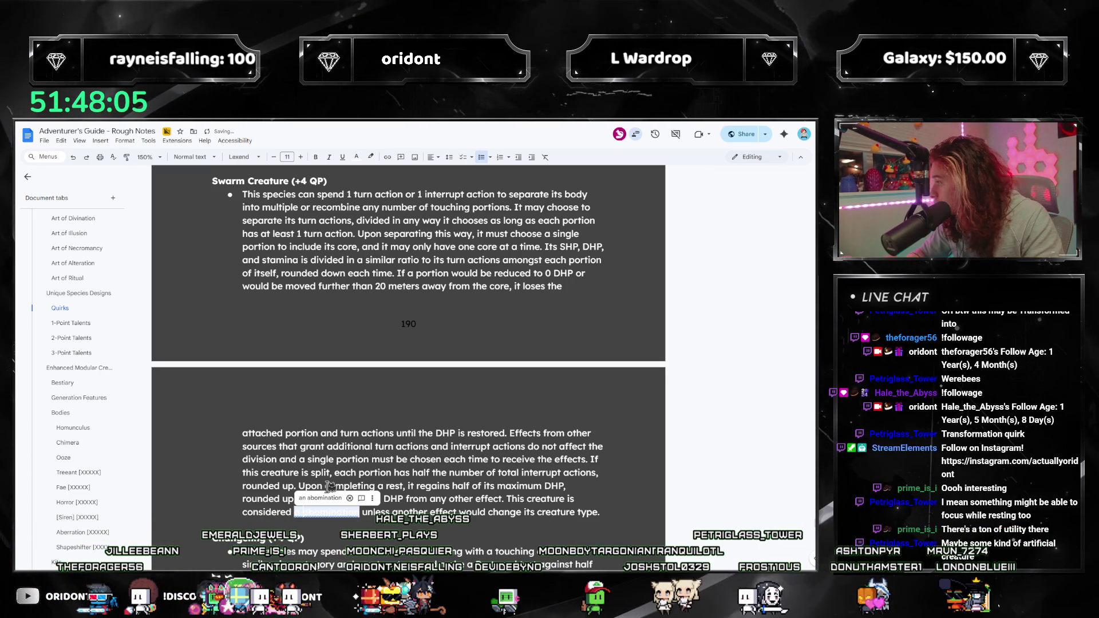
text(n)
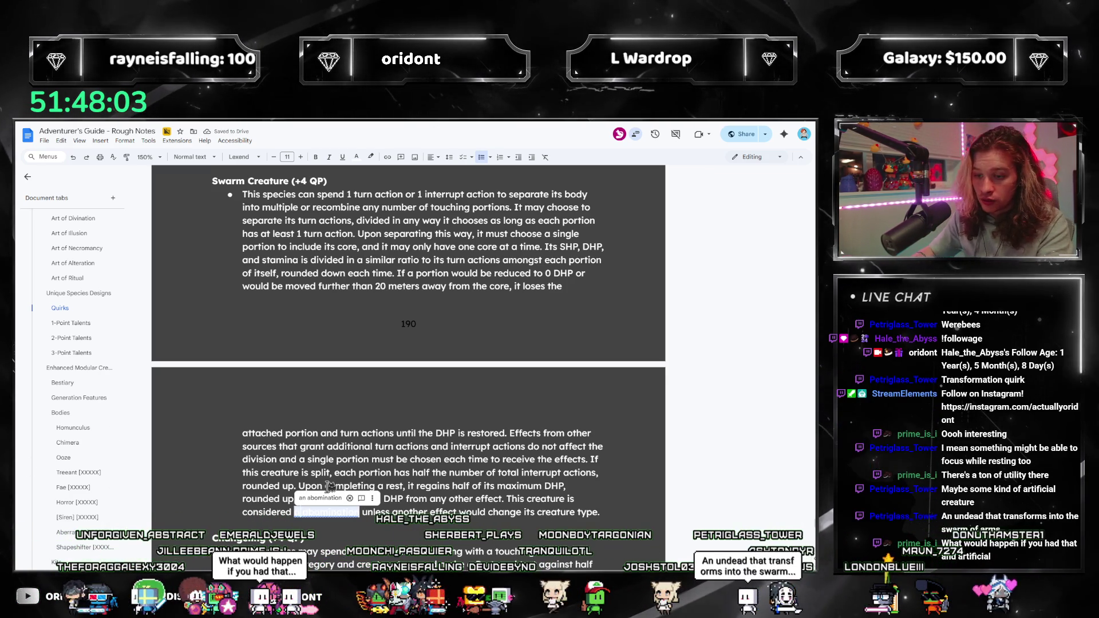